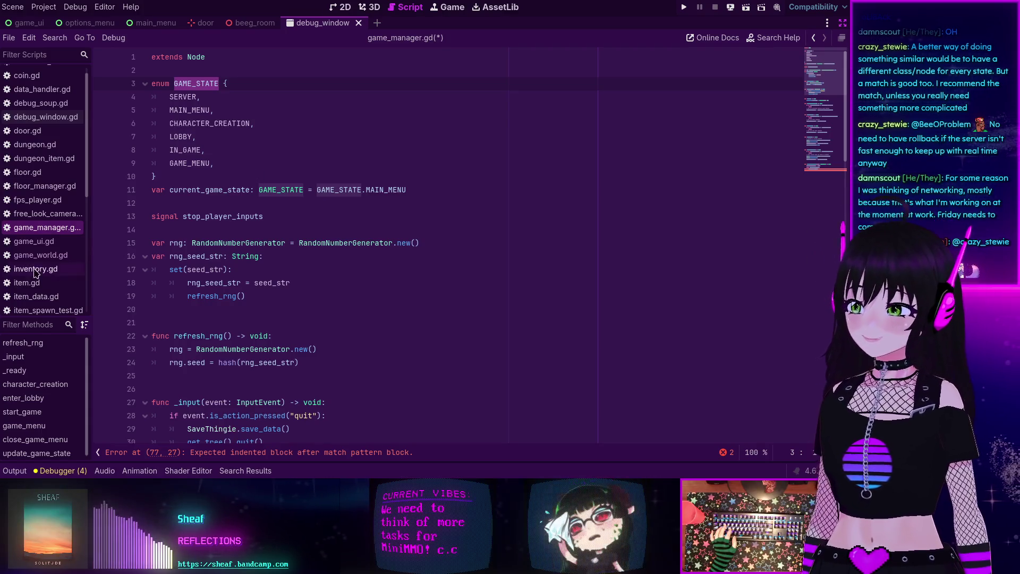
# Fill the empty line under GAME_STATE.SERVER: with a pass body
pyautogui.click(388, 270)
pyautogui.scroll(-4, 323, 301)
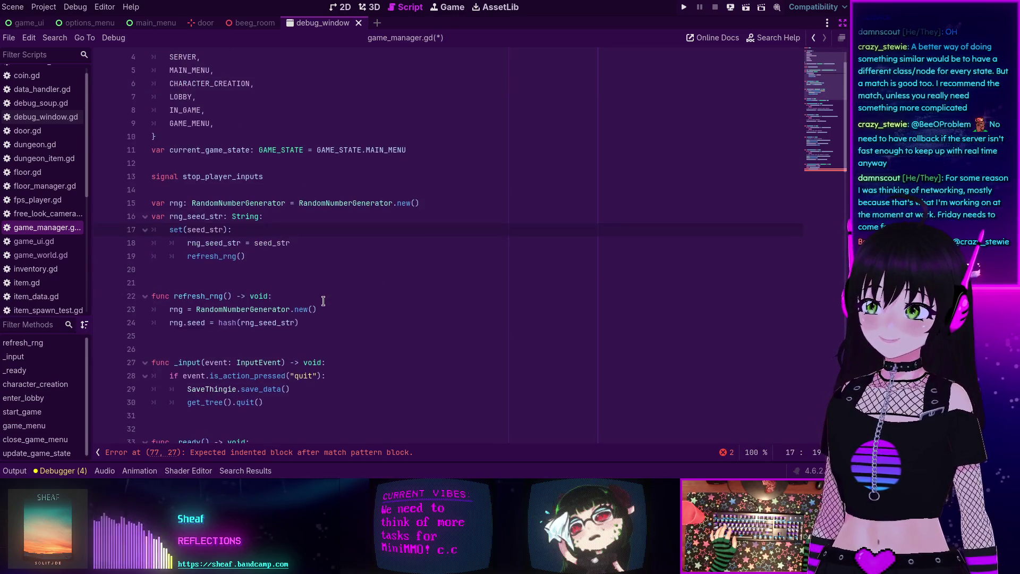
pyautogui.scroll(3, 323, 301)
pyautogui.scroll(-3, 323, 301)
pyautogui.scroll(-8, 323, 302)
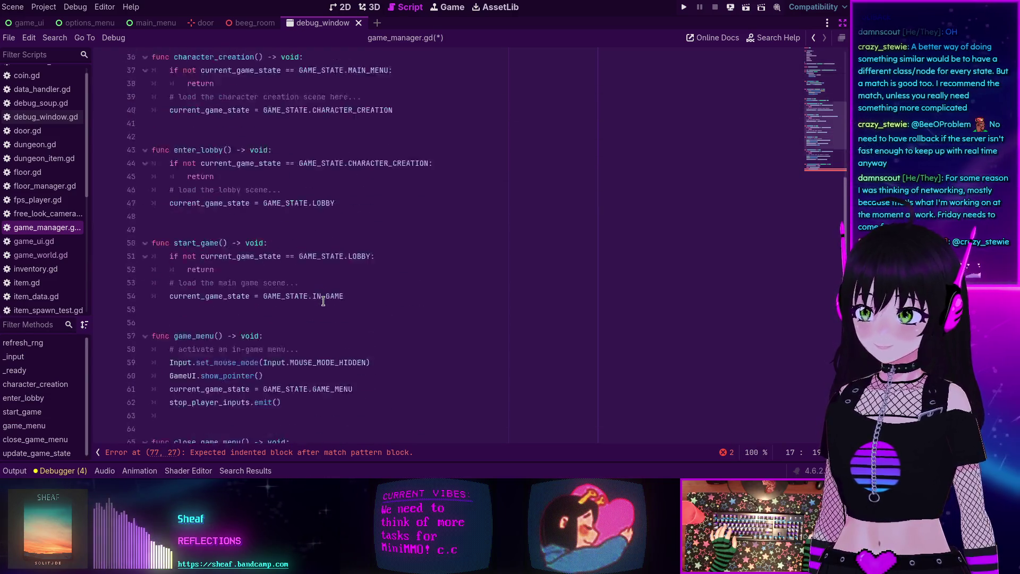
pyautogui.scroll(-8, 323, 301)
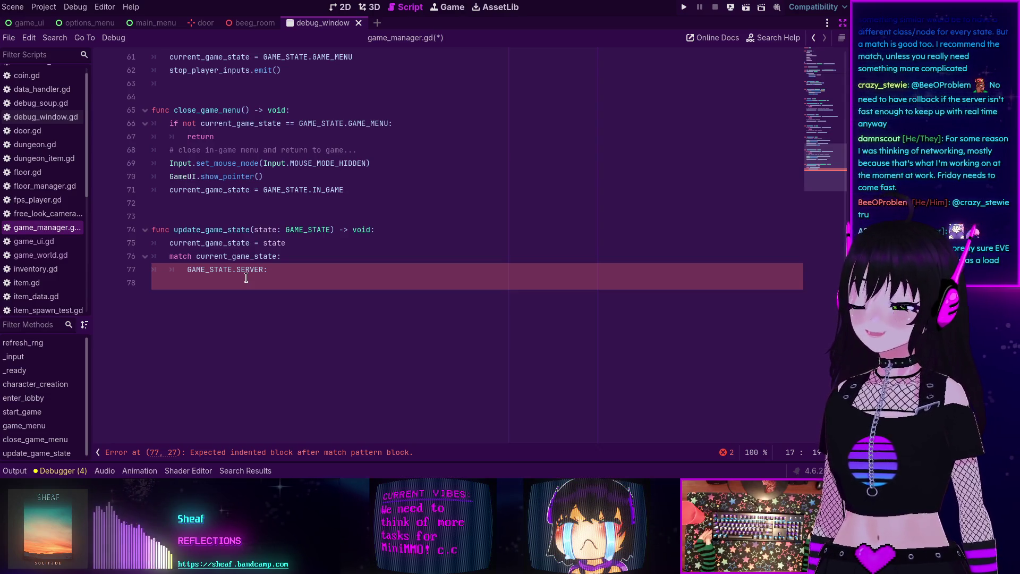
pyautogui.click(276, 280)
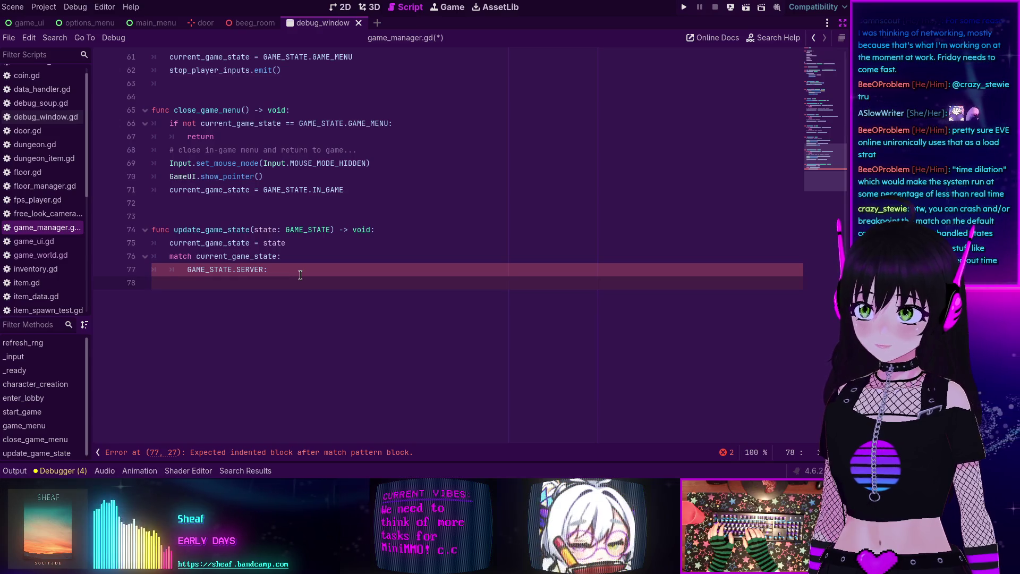
pyautogui.write('break')
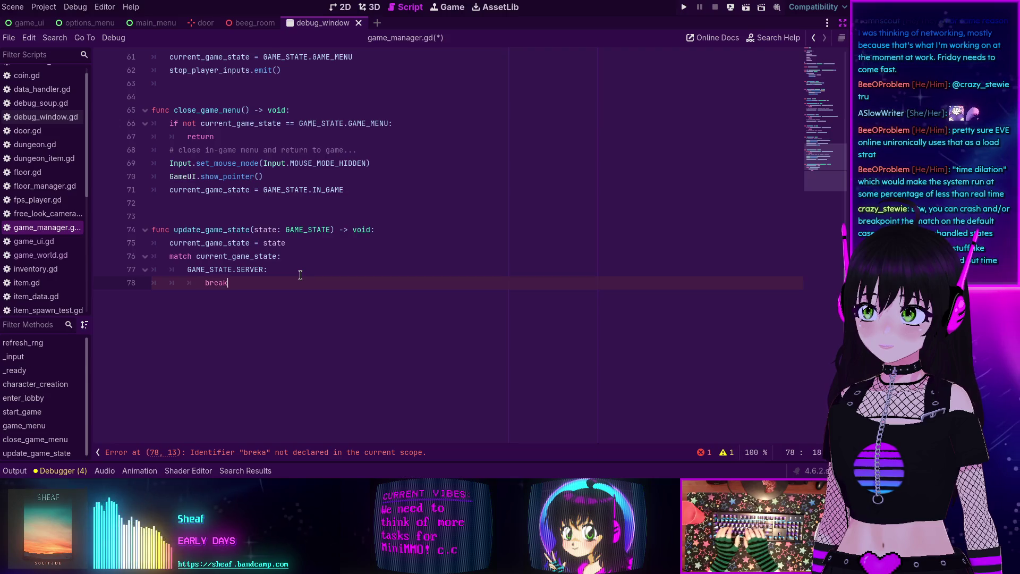
pyautogui.press('Return')
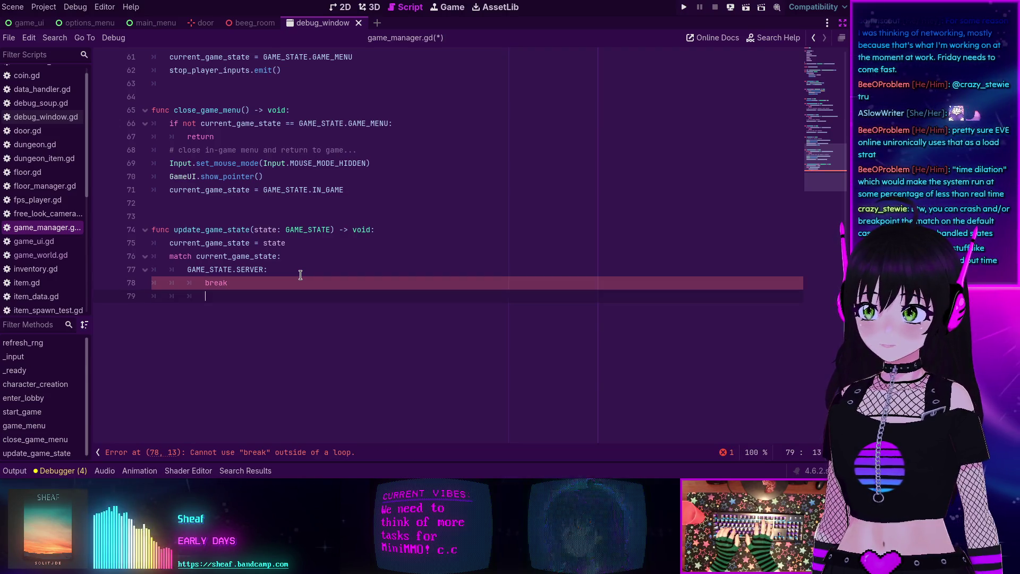
pyautogui.press('BackSpace')
pyautogui.press('BackSpace')
pyautogui.press('BackSpace')
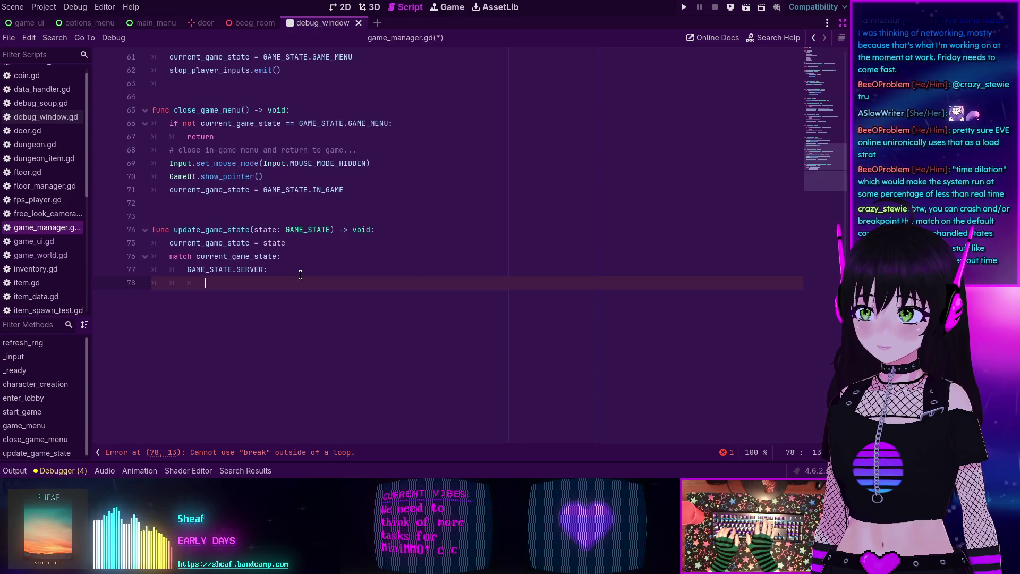
pyautogui.write('pass')
# Add a default _: case and start typing a DebugSoup print call in its body
pyautogui.press('Return')
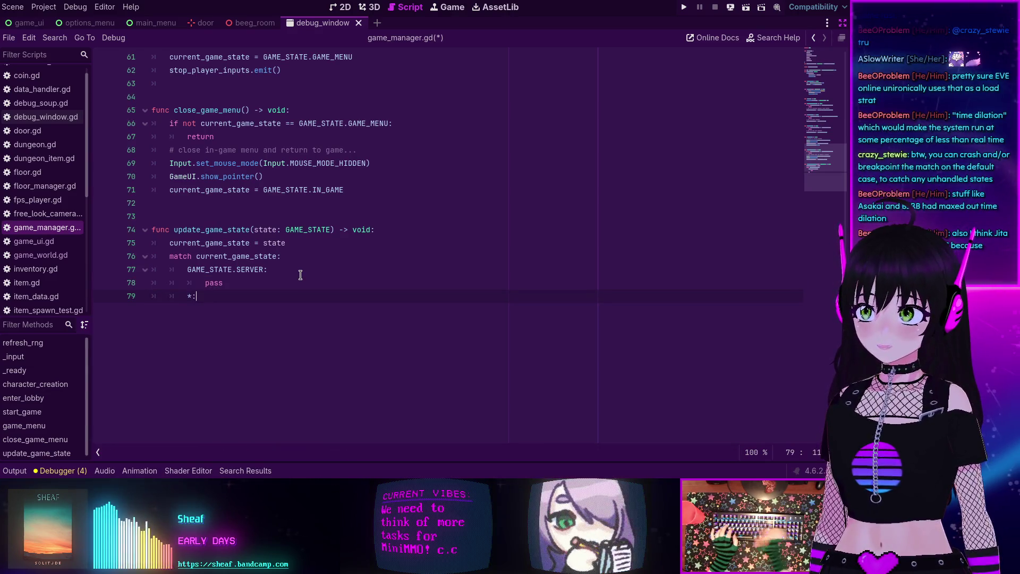
pyautogui.press('Left')
pyautogui.press('BackSpace')
pyautogui.write('_')
pyautogui.press('End')
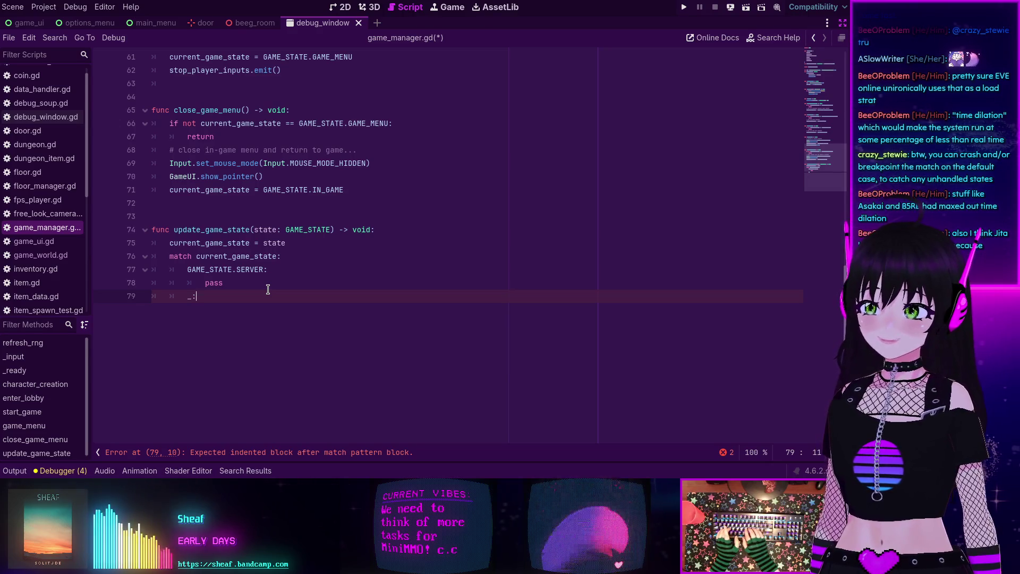
pyautogui.press('Return')
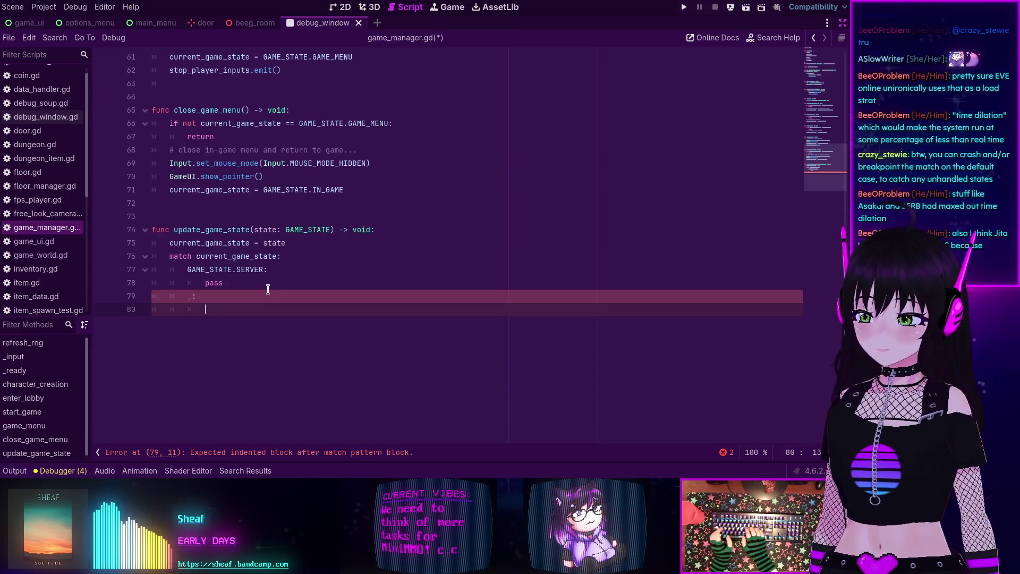
pyautogui.write('DebugSoup.prin')
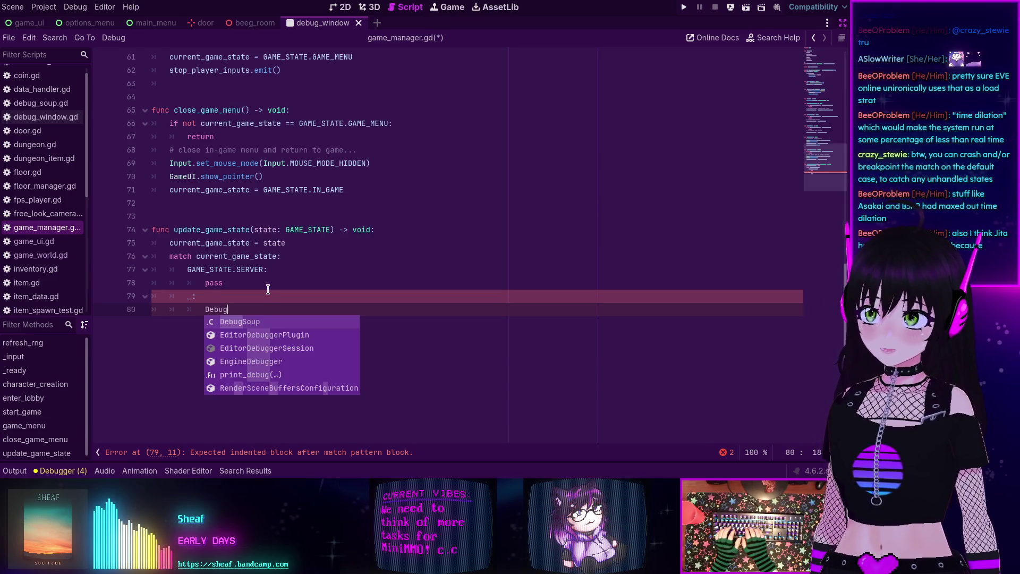
# Call DebugSoup.print_log_error("Unknown game state") in the default case
pyautogui.press('Down')
pyautogui.press('Down')
pyautogui.press('Down')
pyautogui.press('Return')
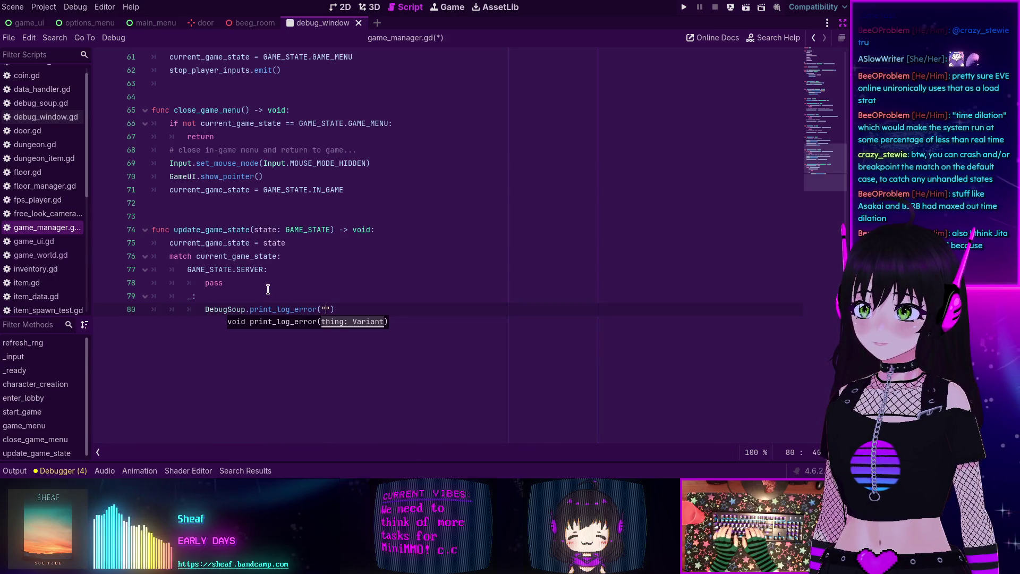
pyautogui.write('Unknow')
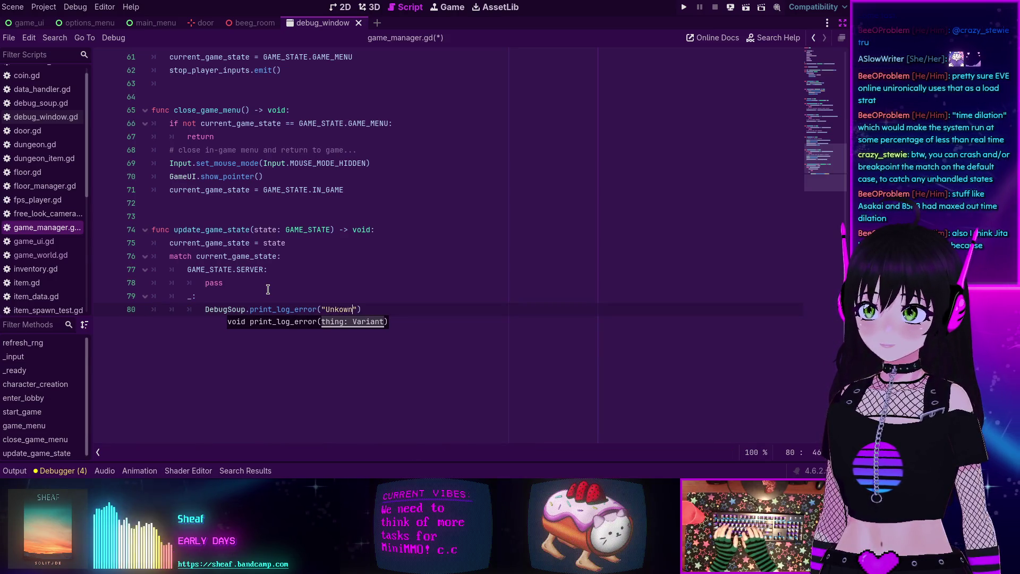
pyautogui.write('n game ')
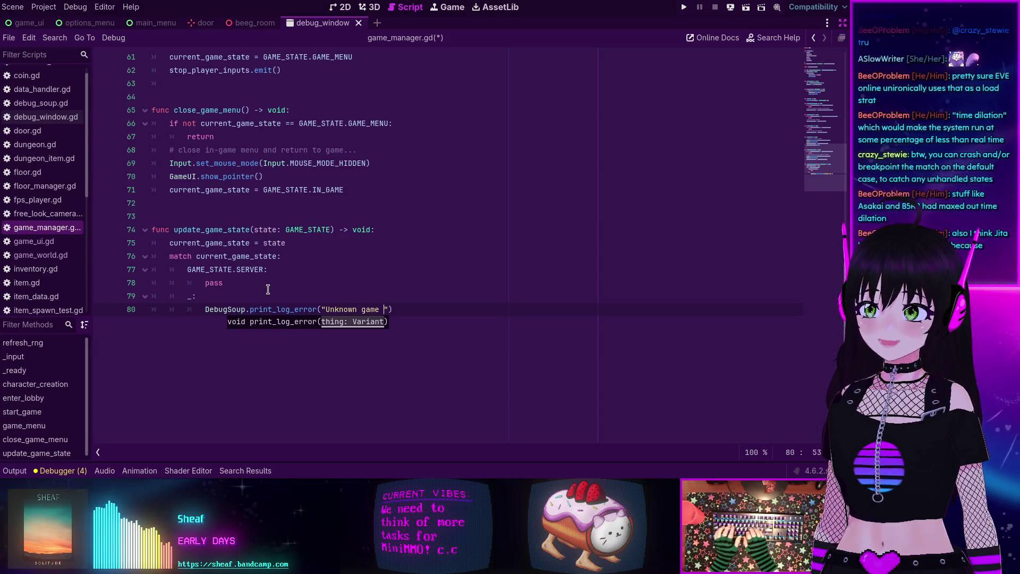
pyautogui.write('state')
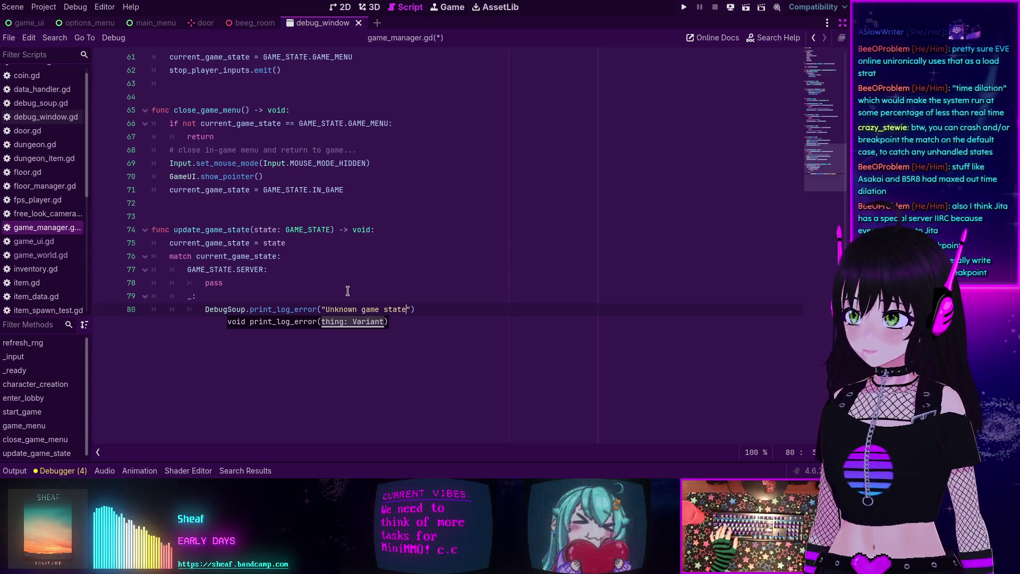
# Add a breakpoint line below the log call and toggle a gutter breakpoint on line 80
pyautogui.click(437, 308)
pyautogui.press('Return')
pyautogui.write('breakpoint')
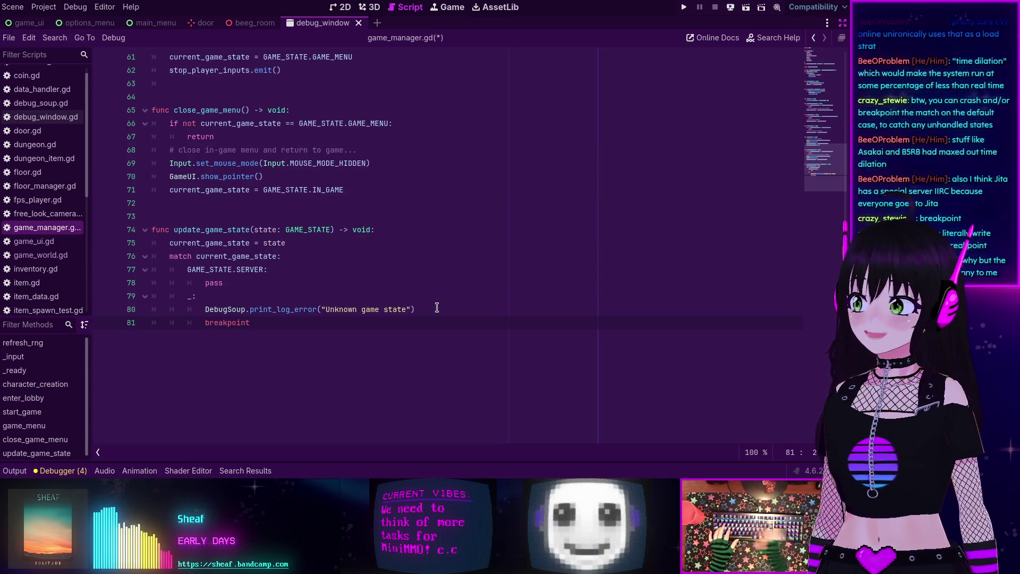
pyautogui.click(117, 310)
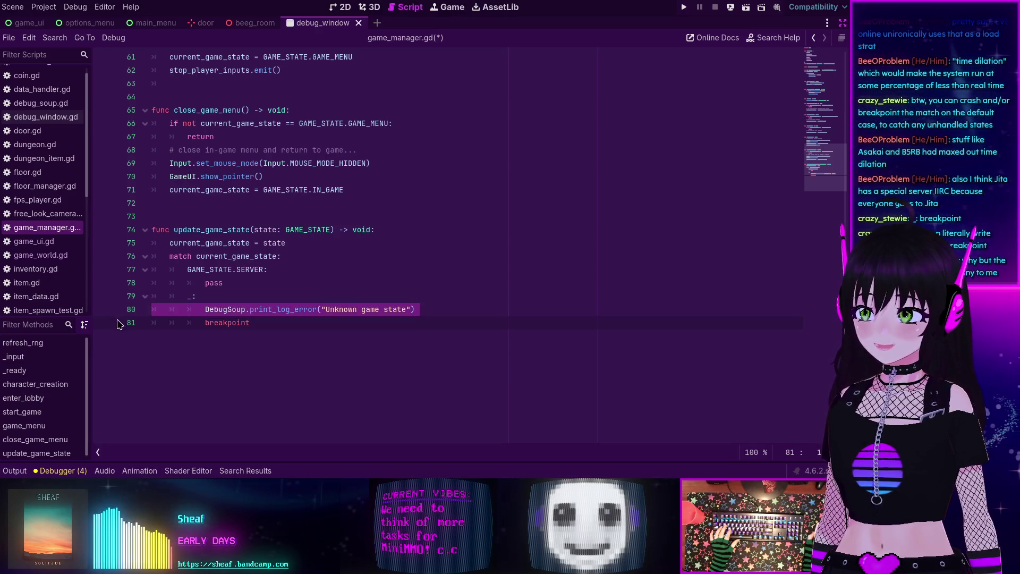
pyautogui.click(102, 309)
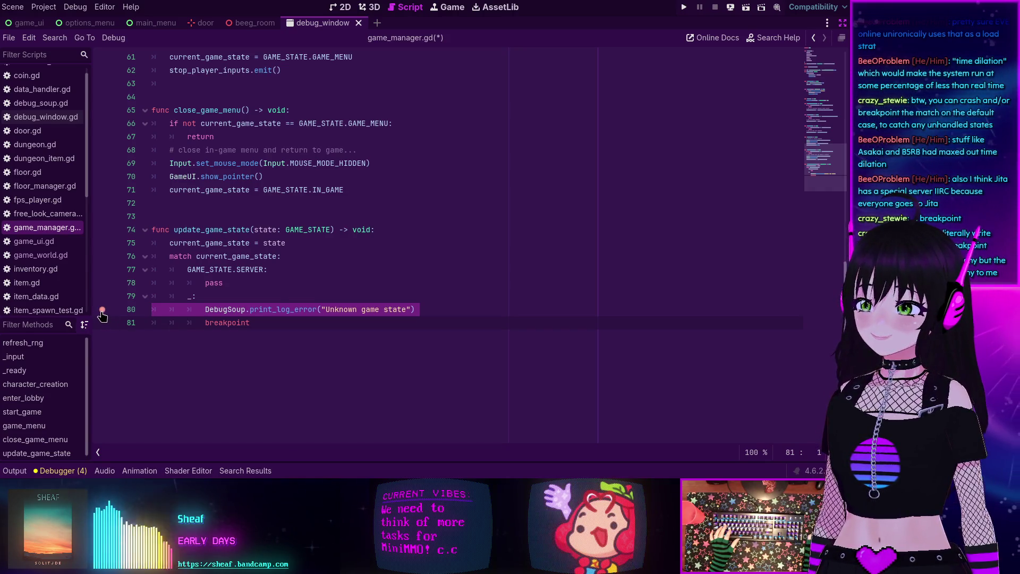
pyautogui.click(247, 323)
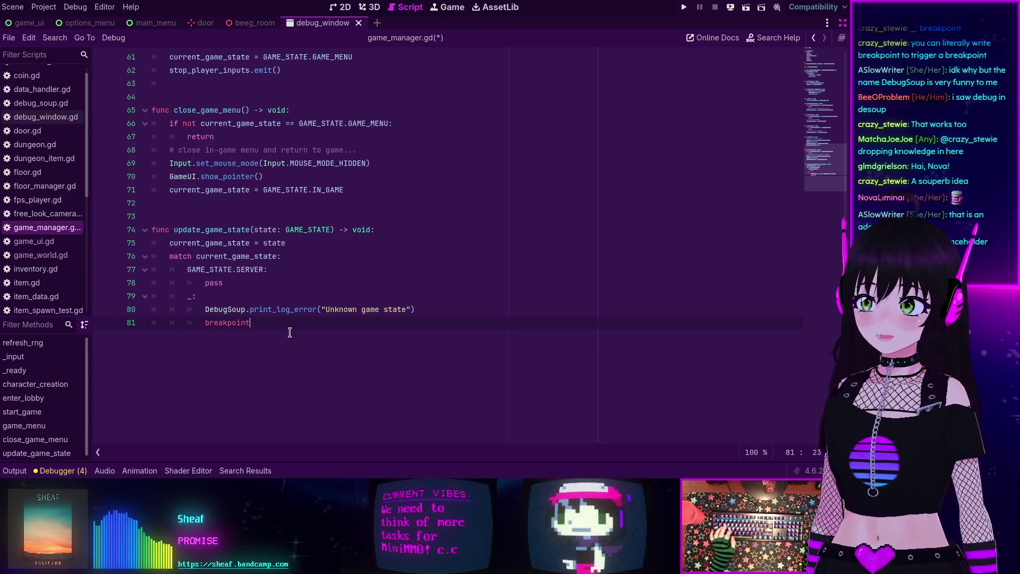
pyautogui.scroll(2, 290, 332)
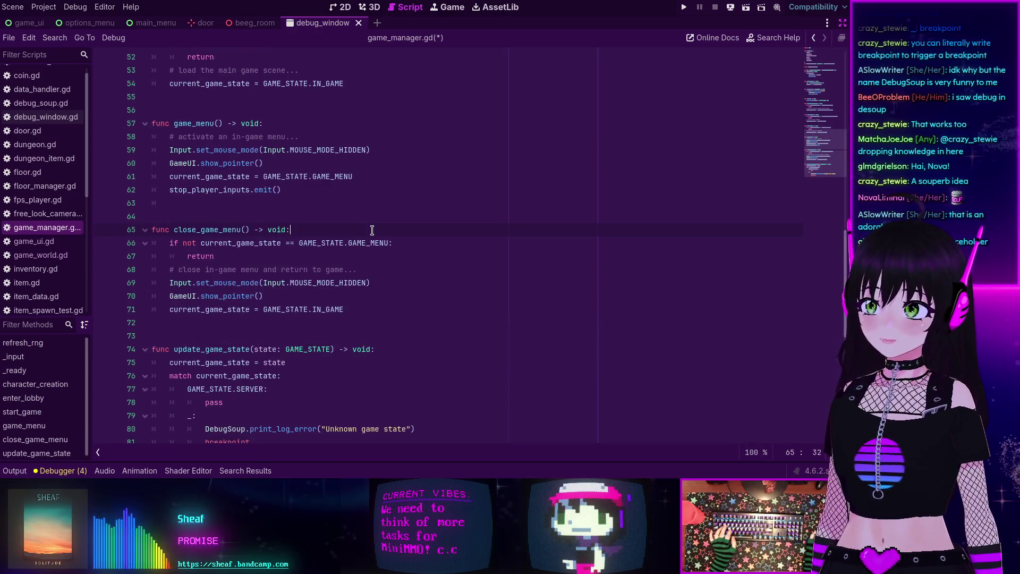
pyautogui.hotkey('ctrl', 'shift', 'f')
pyautogui.write('soup')
pyautogui.press('Return')
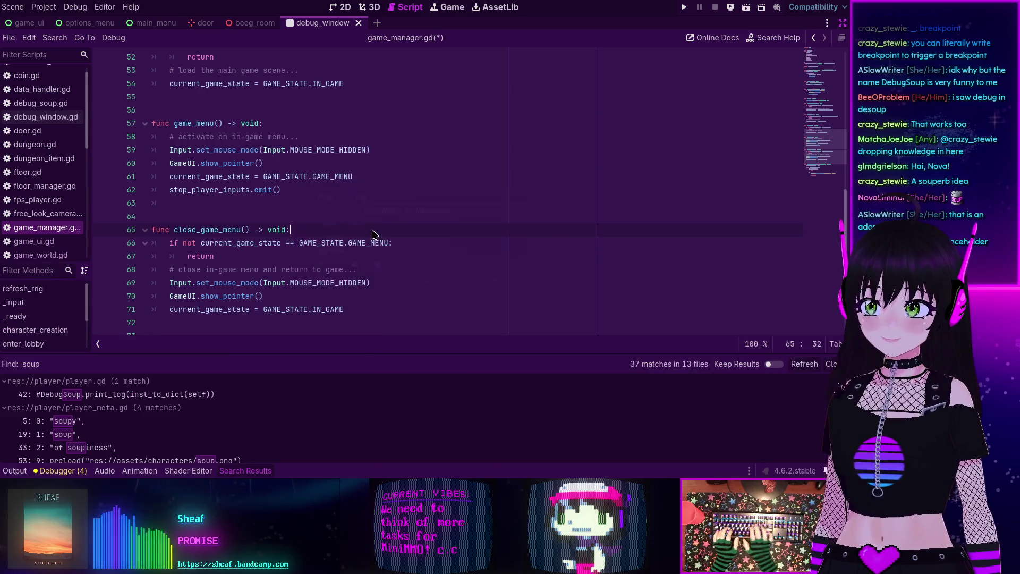
pyautogui.scroll(-10, 198, 407)
pyautogui.scroll(-5, 198, 406)
pyautogui.scroll(6, 198, 406)
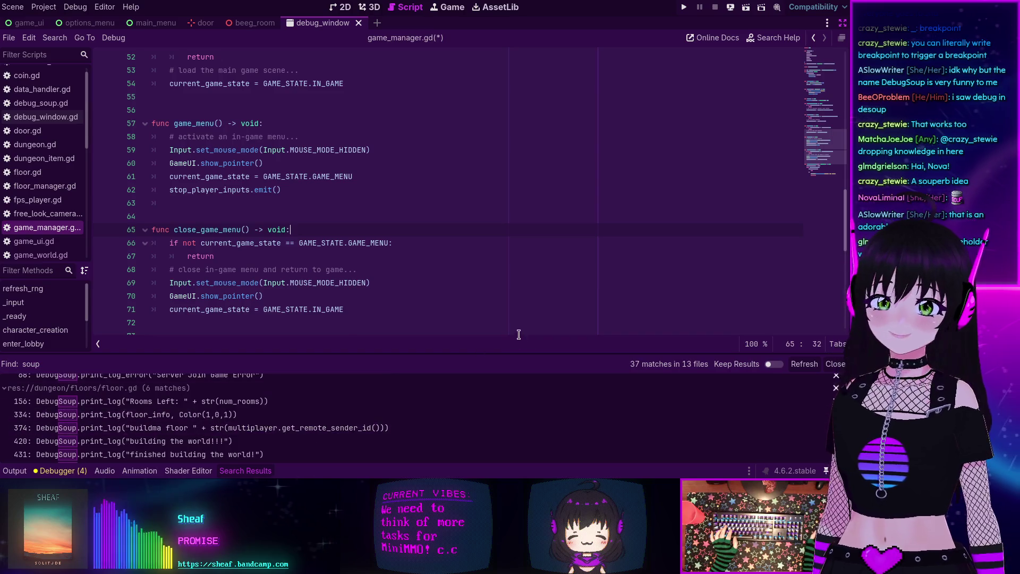
pyautogui.hotkey('ctrl', 'j')
pyautogui.click(277, 164)
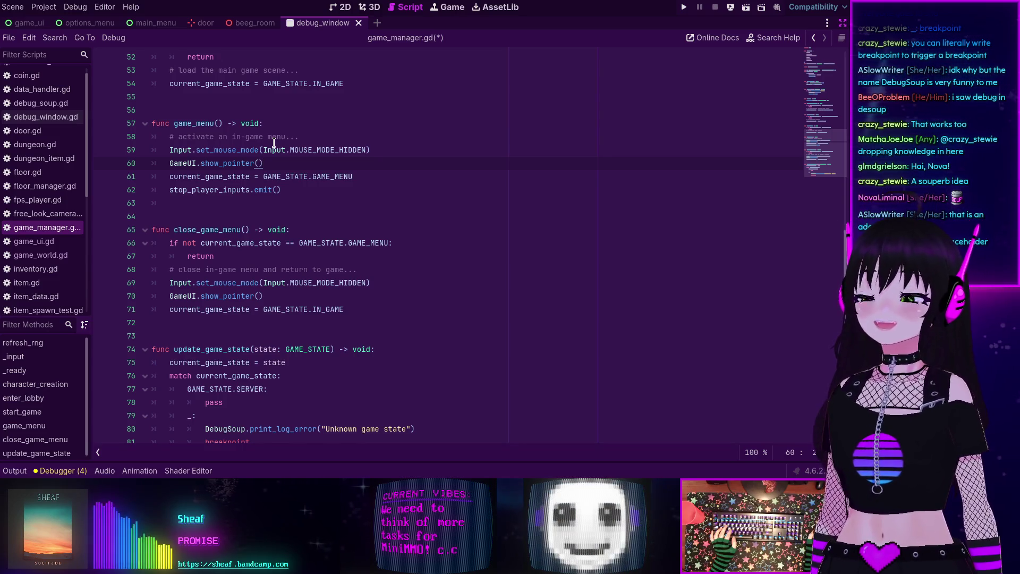
pyautogui.press('Down')
pyautogui.press('Down')
pyautogui.press('End')
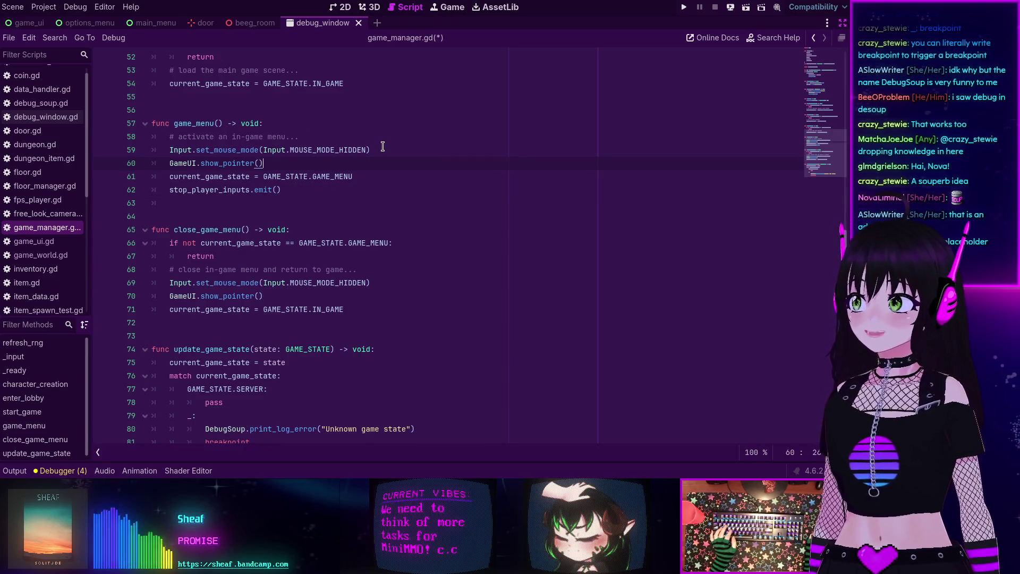
pyautogui.click(306, 127)
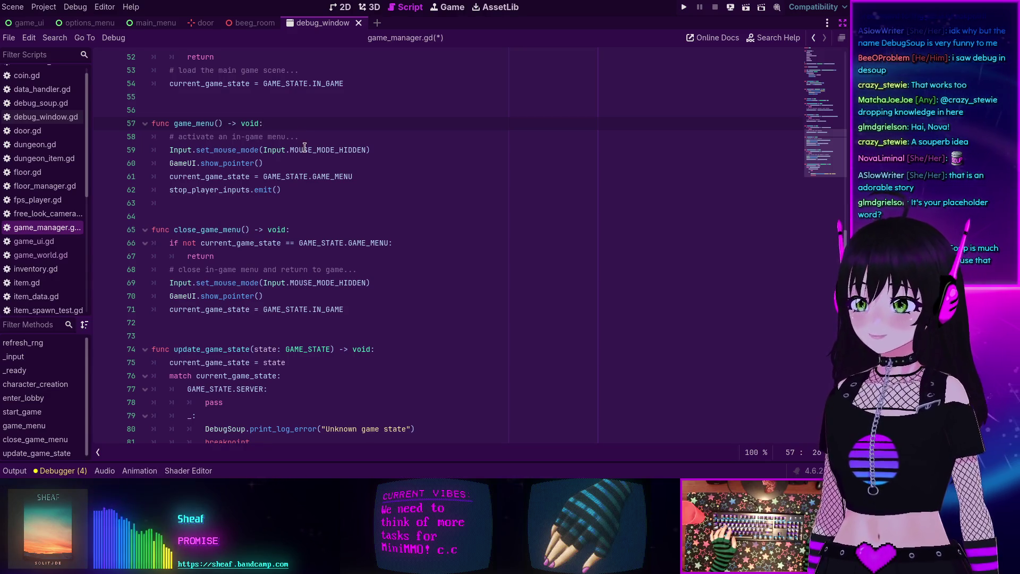
pyautogui.scroll(15, 404, 242)
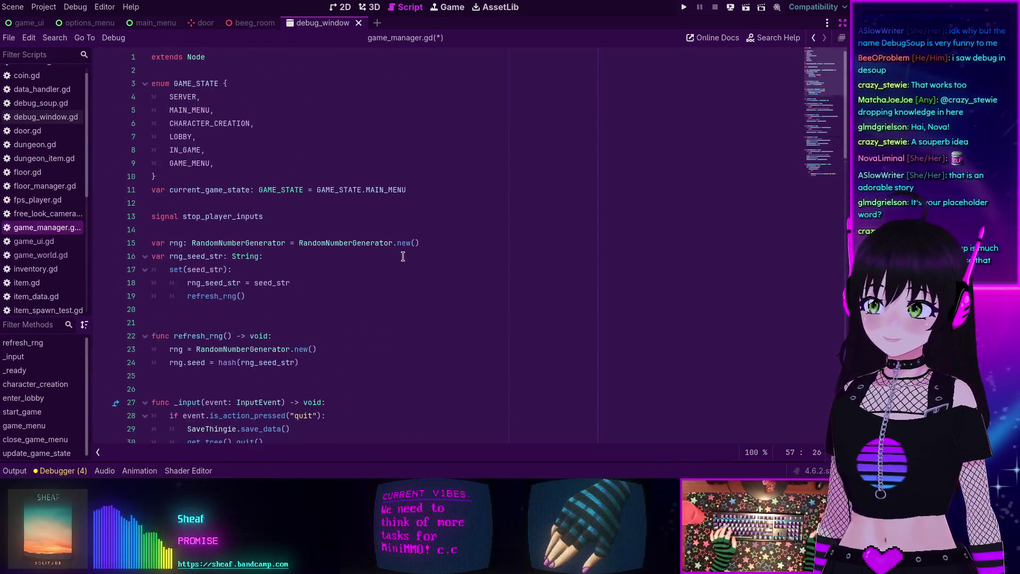
pyautogui.scroll(-20, 403, 258)
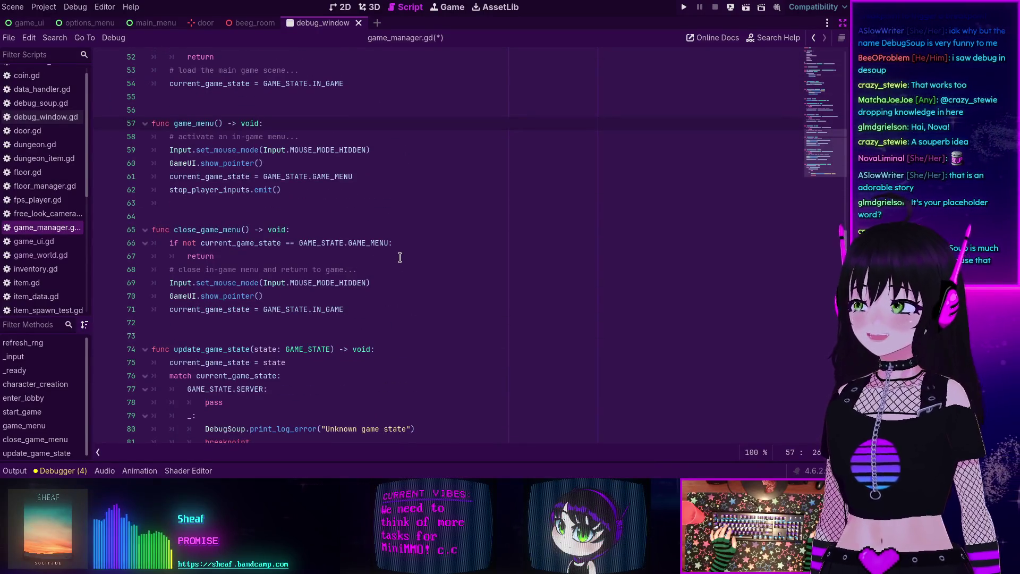
pyautogui.scroll(10, 400, 257)
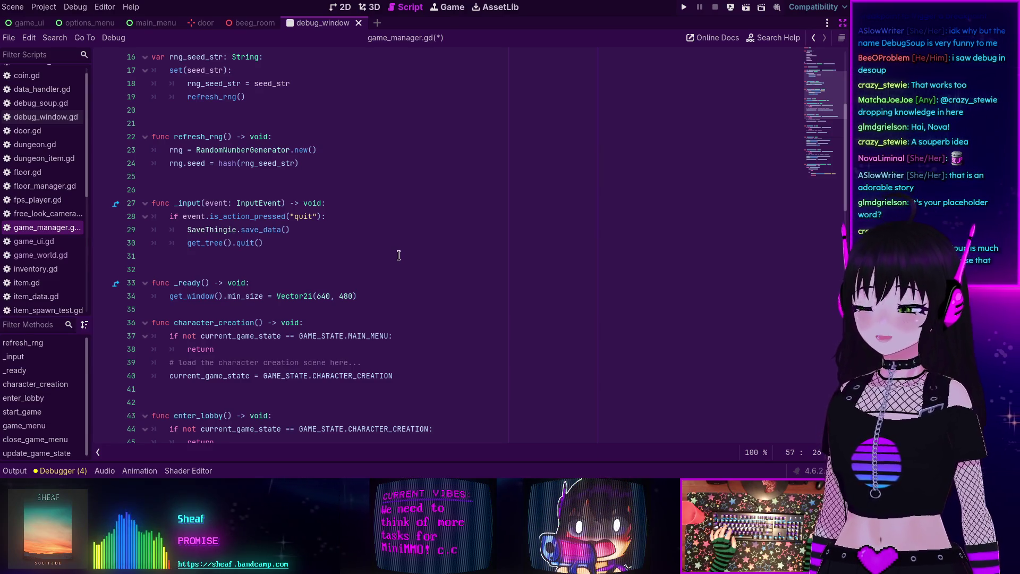
pyautogui.scroll(5, 398, 255)
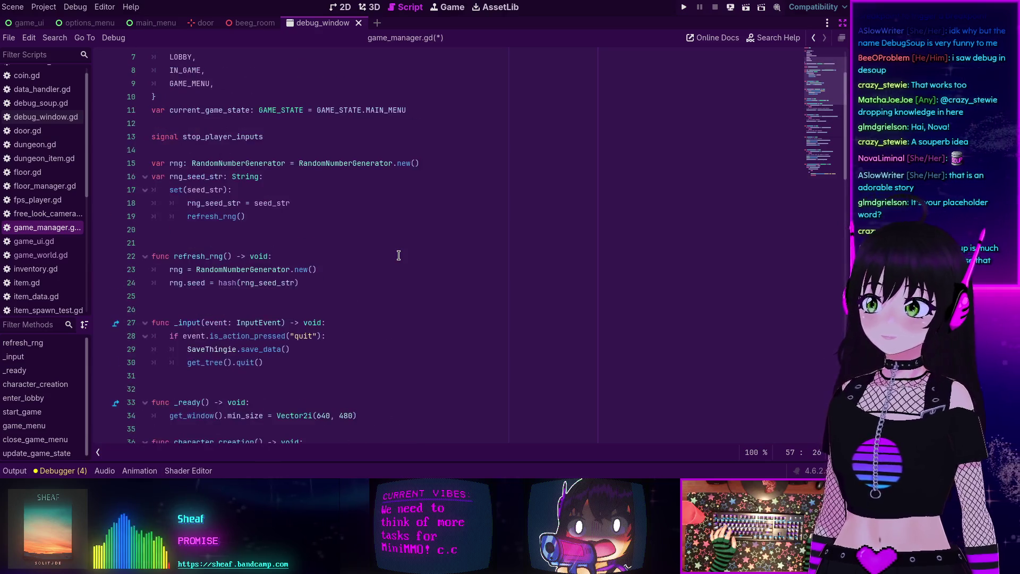
pyautogui.scroll(-9, 393, 251)
pyautogui.scroll(-10, 392, 250)
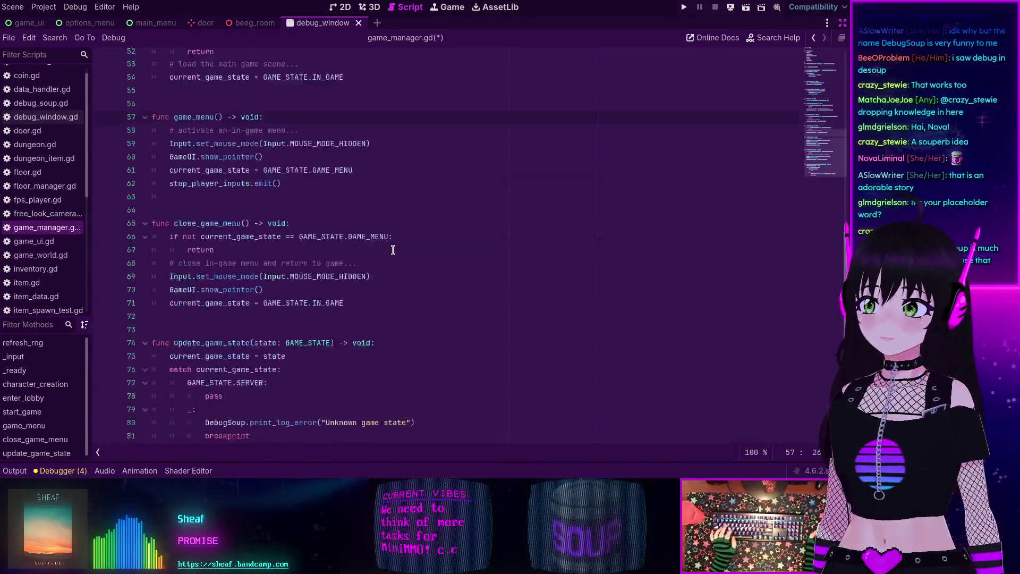
pyautogui.scroll(11, 212, 210)
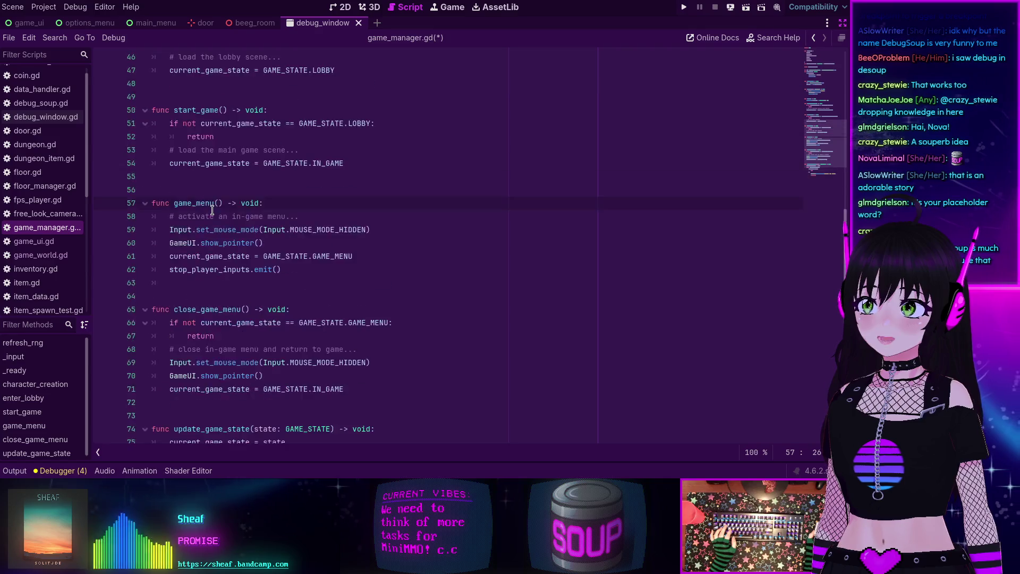
pyautogui.scroll(2, 213, 210)
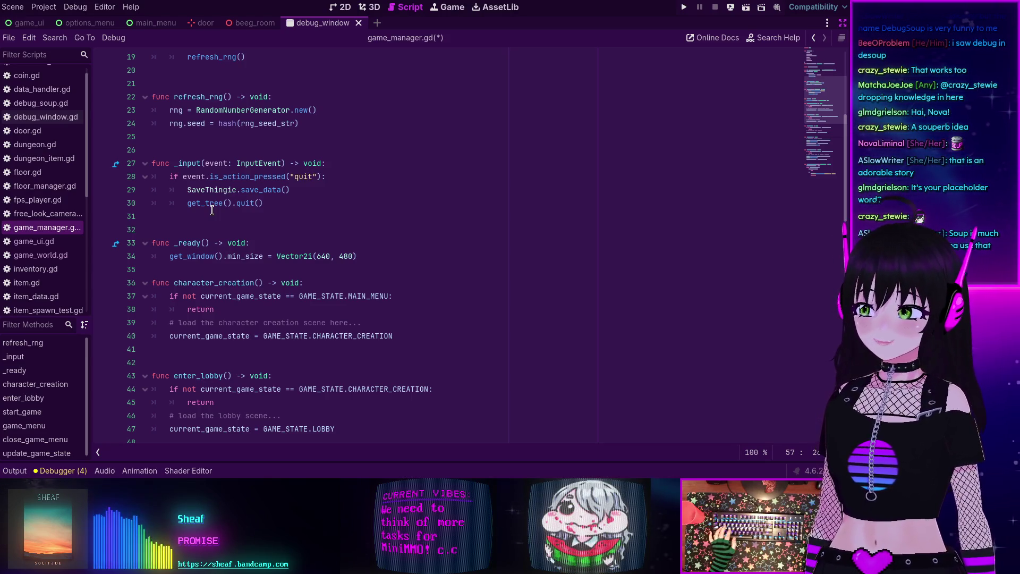
pyautogui.scroll(-8, 287, 231)
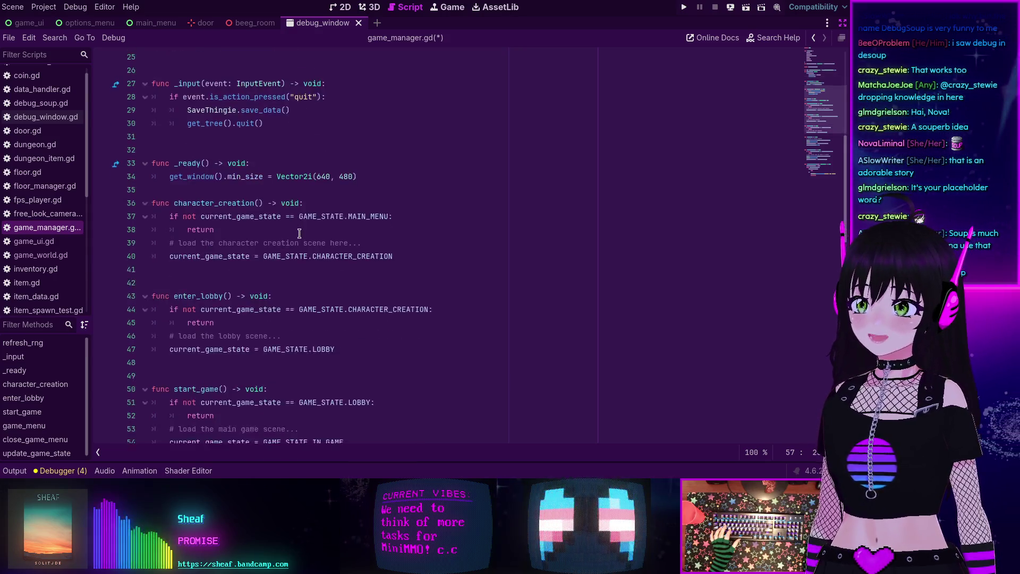
pyautogui.scroll(-2, 299, 233)
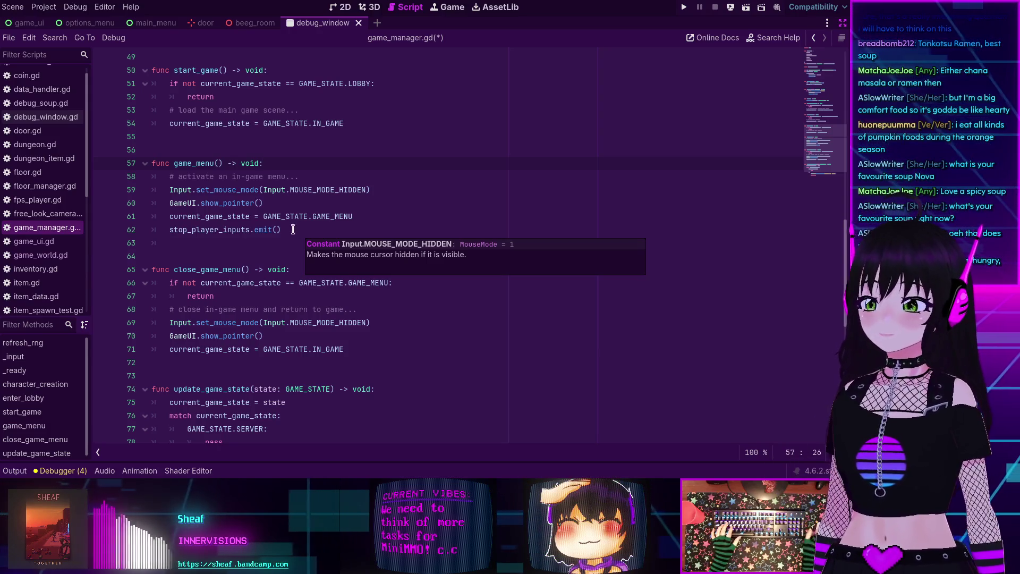
pyautogui.click(299, 164)
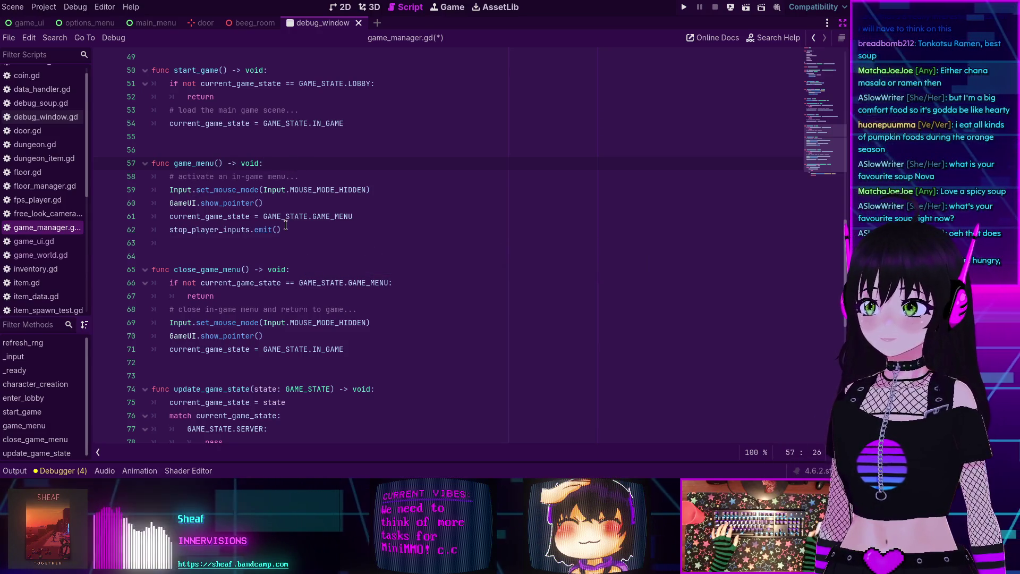
pyautogui.scroll(-1, 287, 229)
pyautogui.scroll(2, 287, 223)
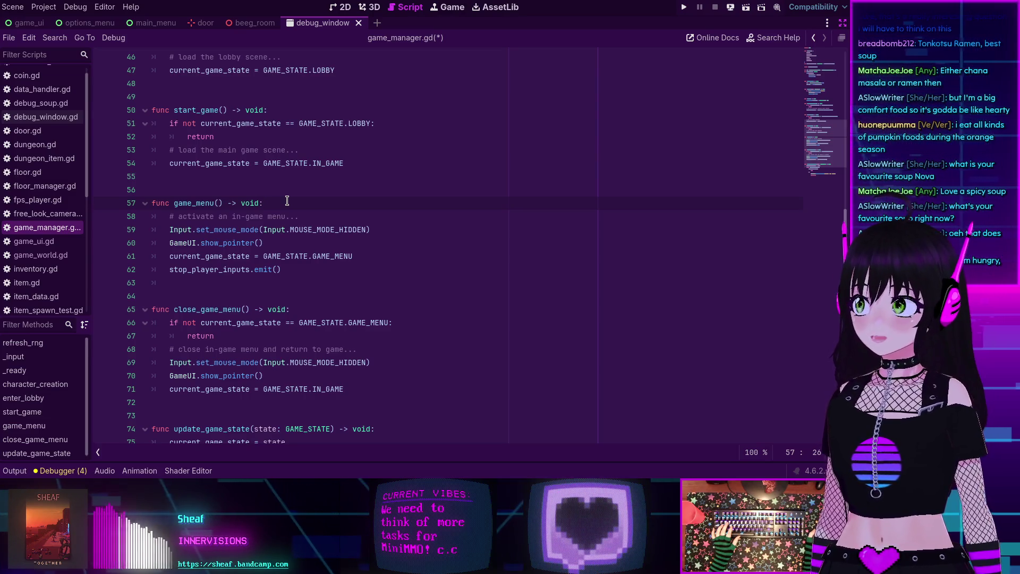
pyautogui.scroll(-1, 288, 202)
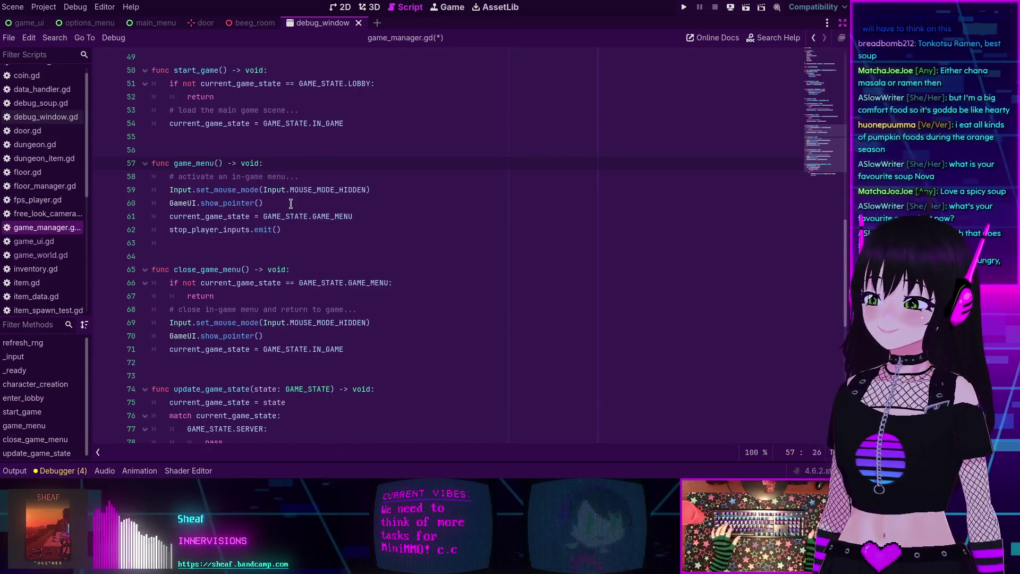
pyautogui.scroll(-3, 358, 218)
pyautogui.scroll(11, 352, 220)
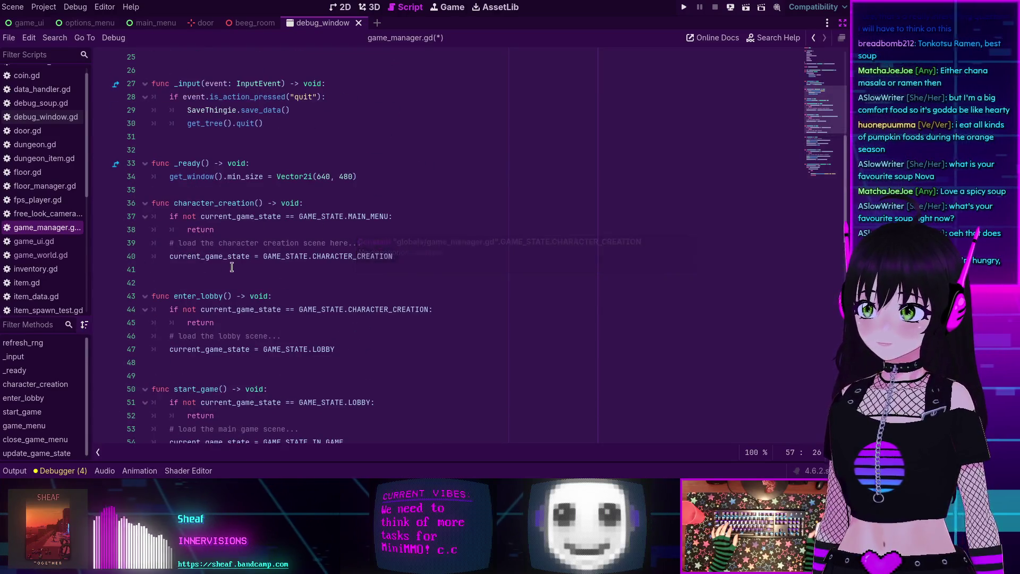
pyautogui.scroll(-1, 233, 265)
pyautogui.moveTo(231, 265)
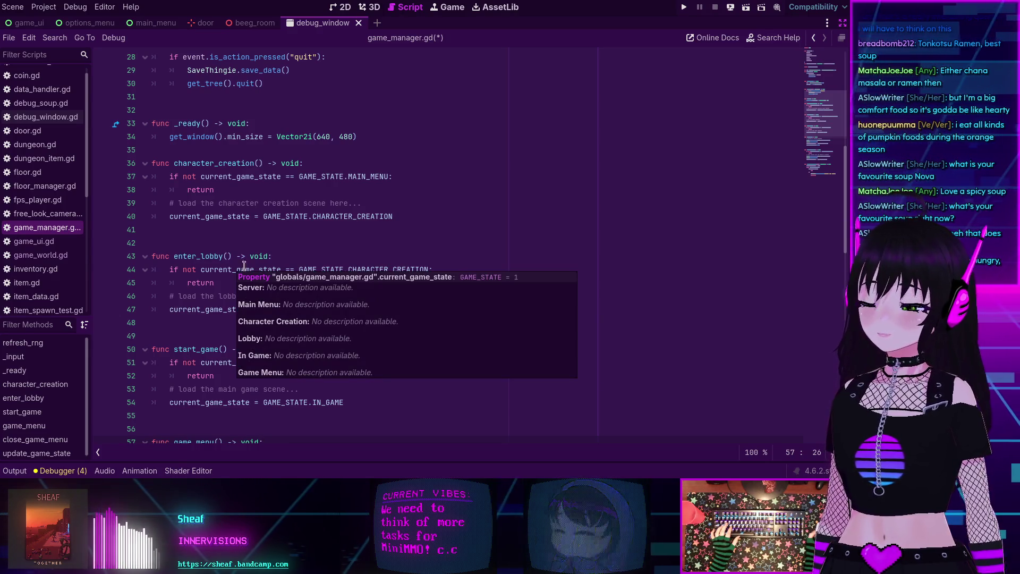
pyautogui.scroll(5, 255, 249)
pyautogui.scroll(-15, 268, 242)
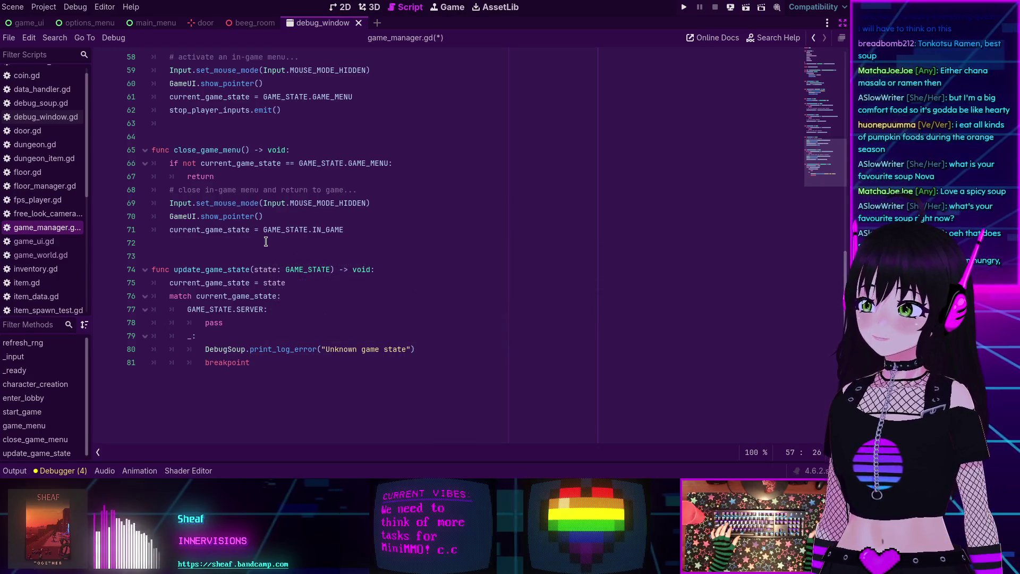
pyautogui.scroll(4, 266, 241)
pyautogui.scroll(-4, 266, 242)
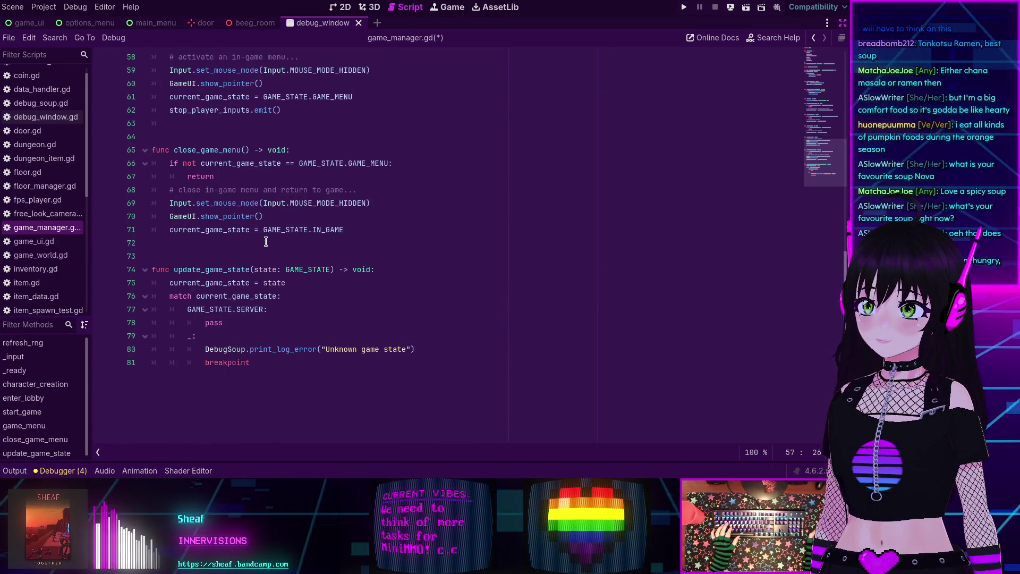
pyautogui.scroll(2, 266, 242)
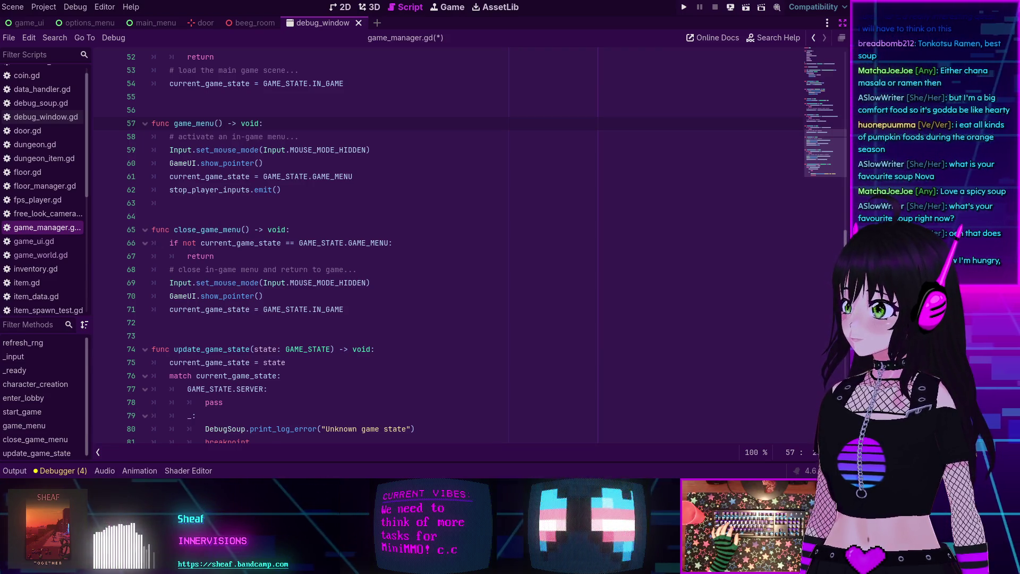
pyautogui.hotkey('alt', 'Tab')
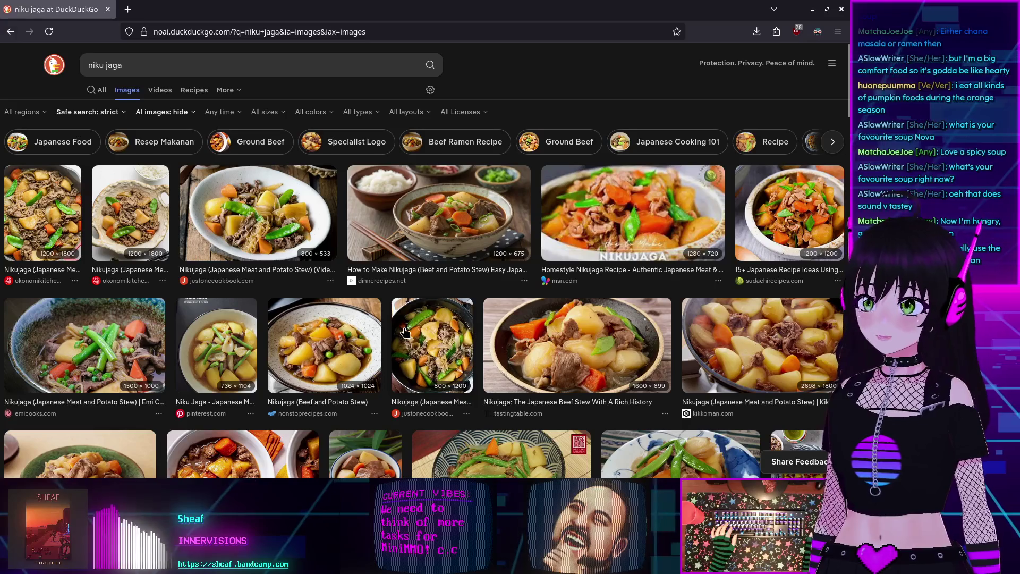
# Enlarge the dinnerrecipes.net nikujaga stew photo, then close Firefox to return to Godot
pyautogui.scroll(-2, 132, 301)
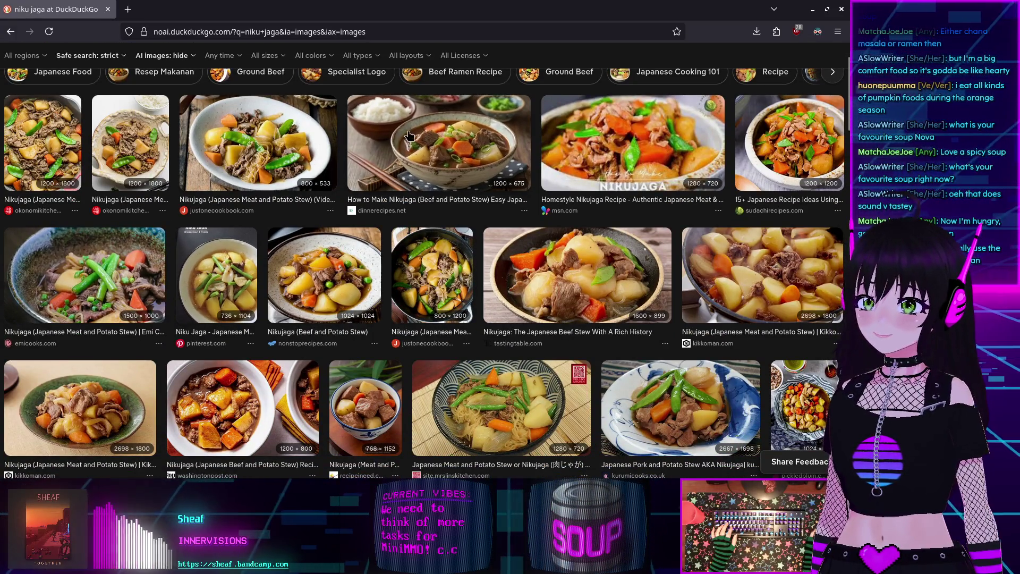
pyautogui.click(415, 154)
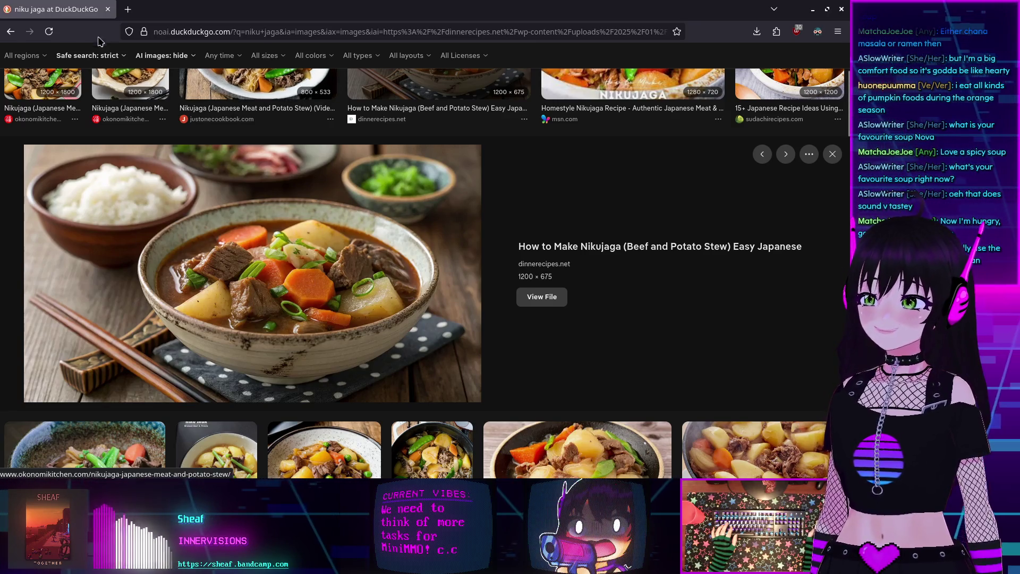
pyautogui.click(108, 9)
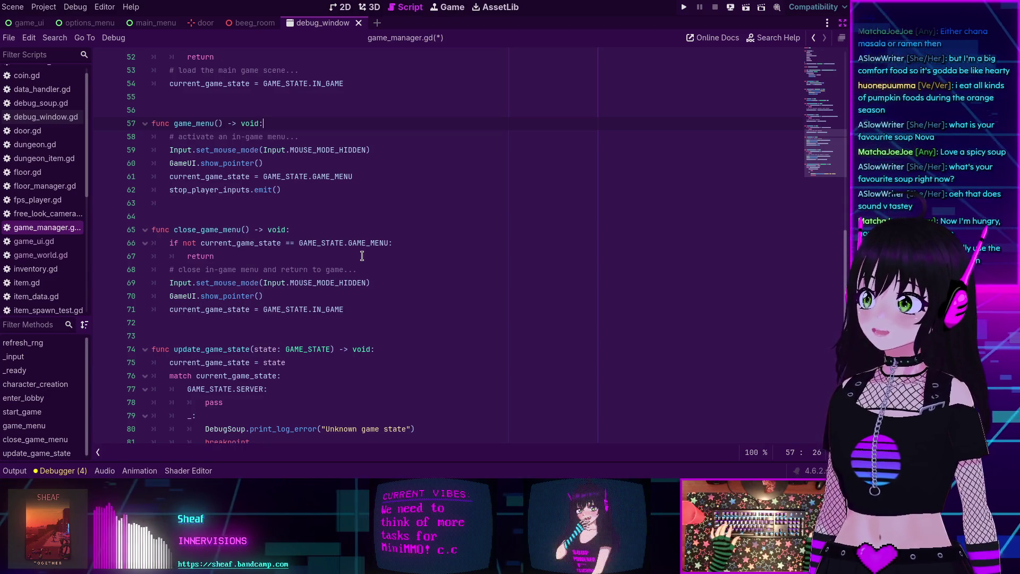
pyautogui.scroll(-2, 362, 256)
pyautogui.scroll(6, 365, 269)
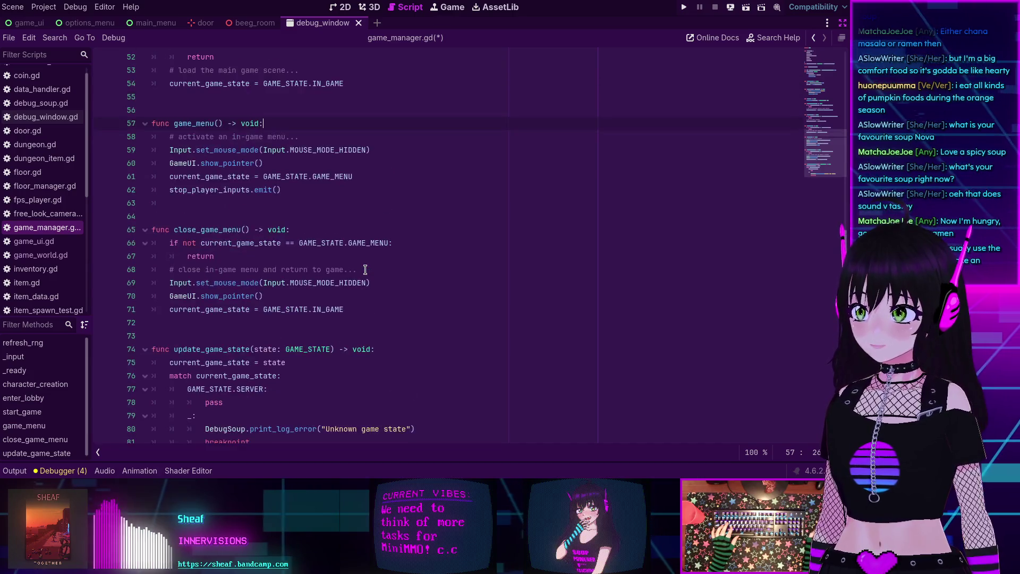
pyautogui.scroll(-2, 365, 270)
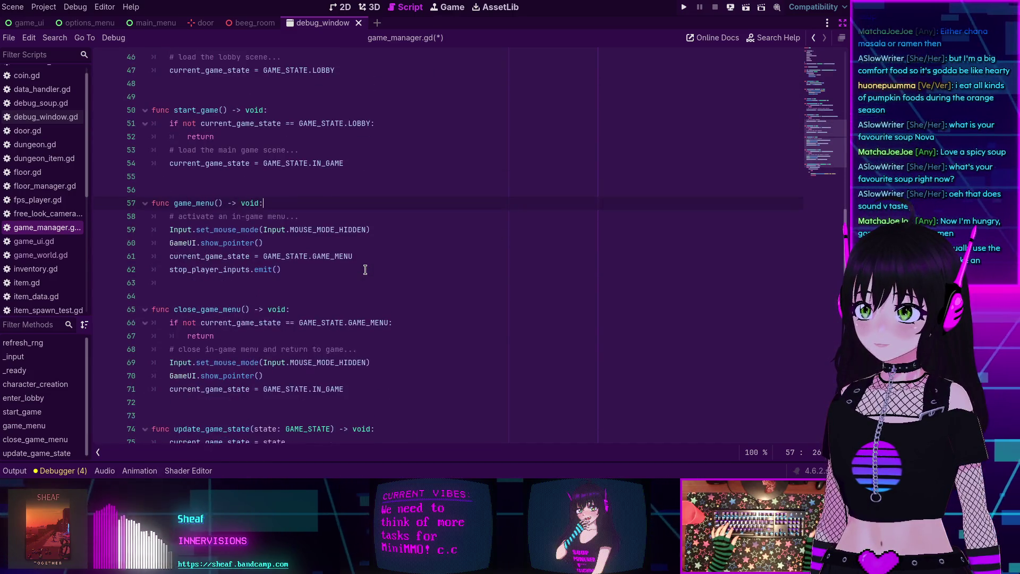
pyautogui.scroll(1, 365, 270)
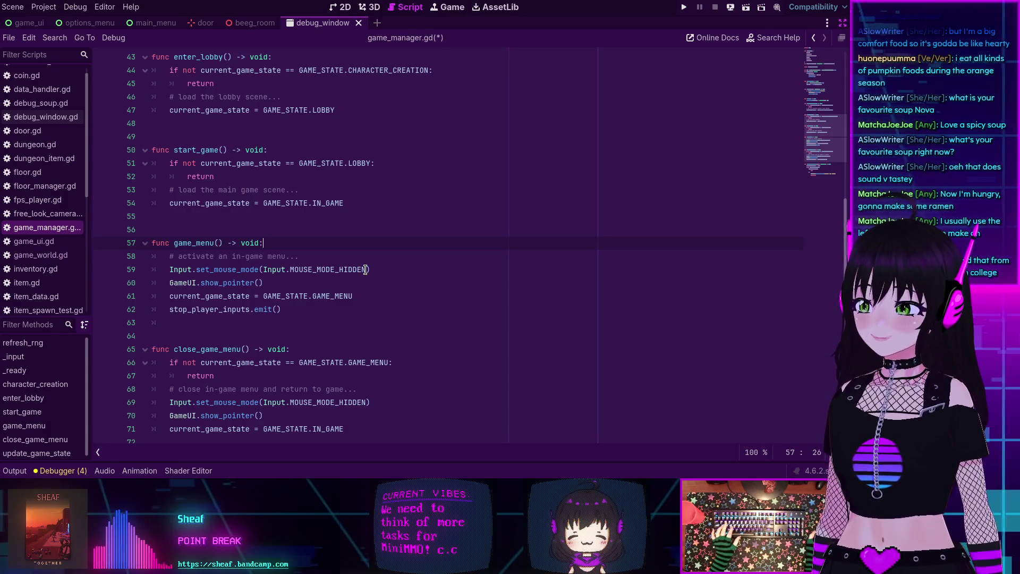
pyautogui.scroll(-4, 402, 304)
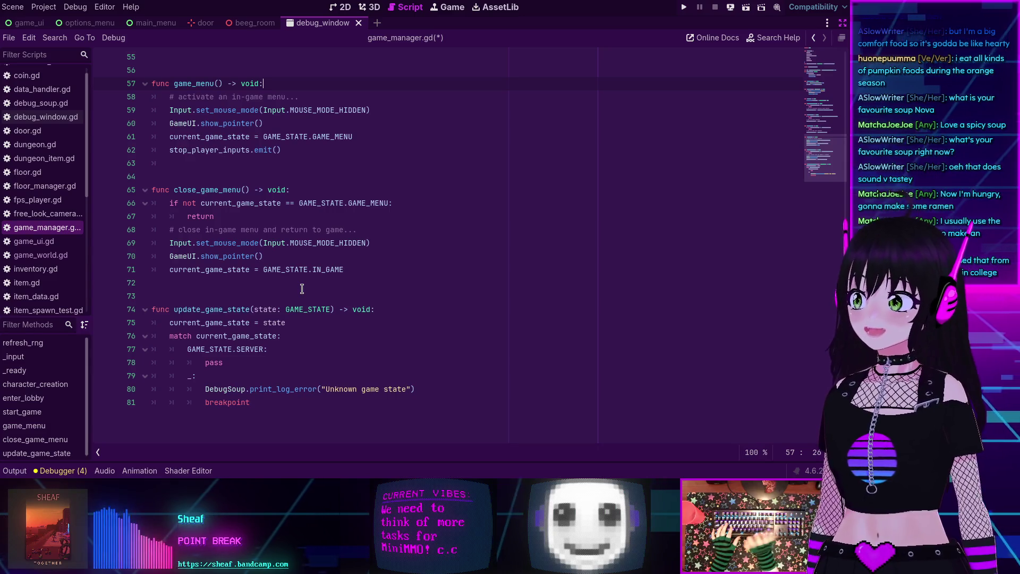
pyautogui.scroll(-2, 298, 286)
pyautogui.scroll(7, 308, 287)
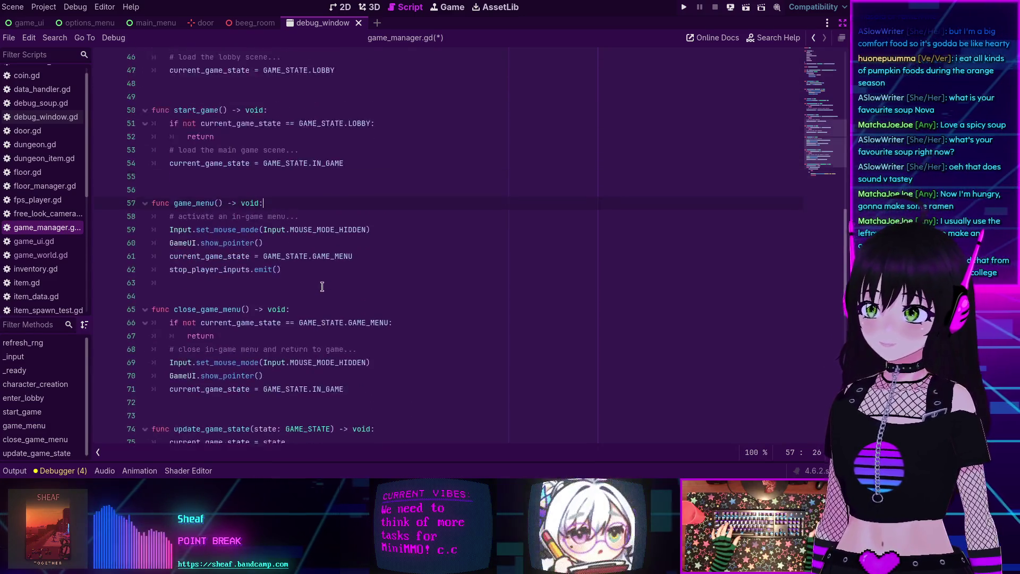
pyautogui.scroll(8, 322, 287)
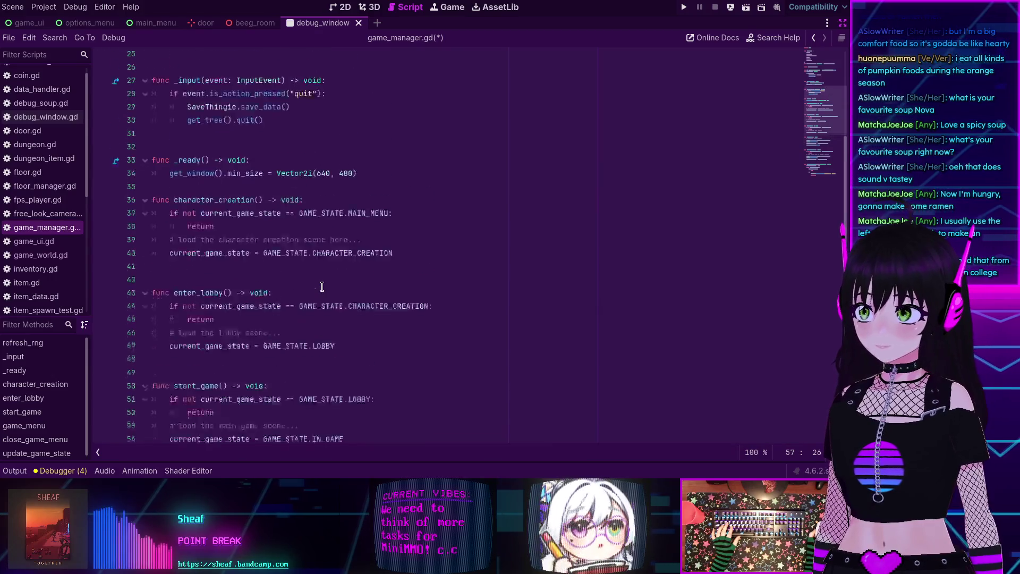
pyautogui.scroll(4, 321, 287)
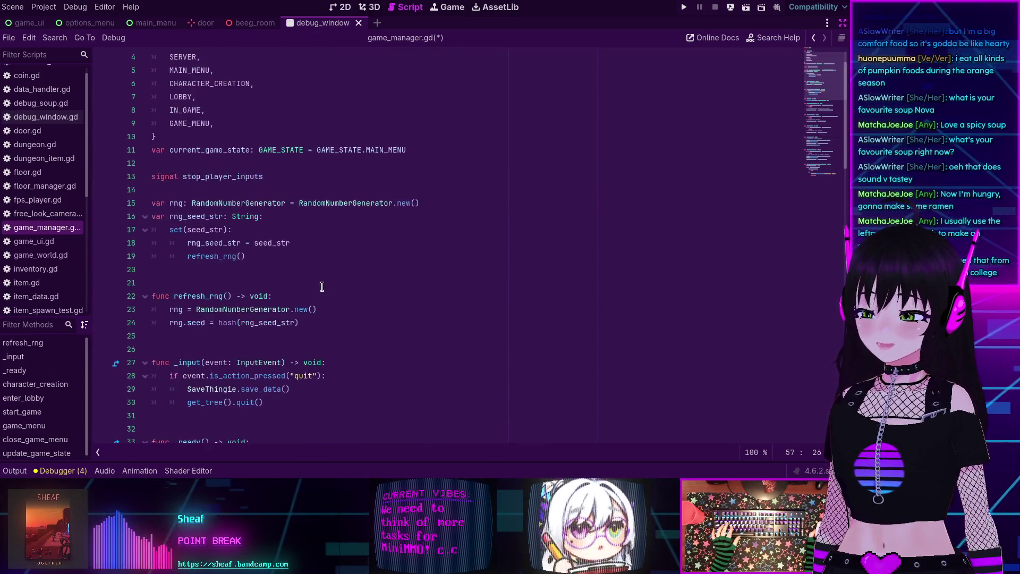
pyautogui.scroll(-5, 322, 287)
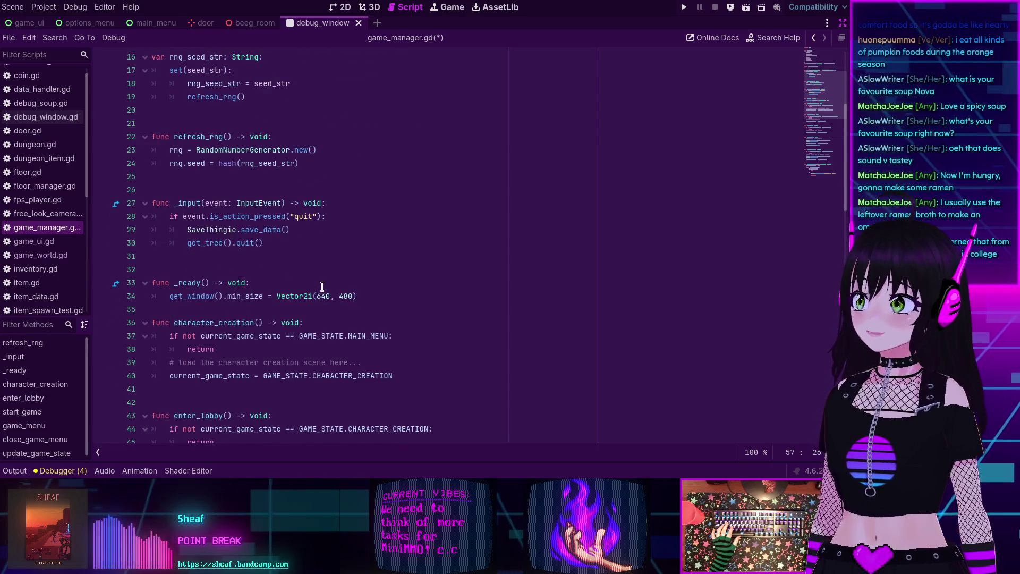
pyautogui.scroll(-9, 322, 287)
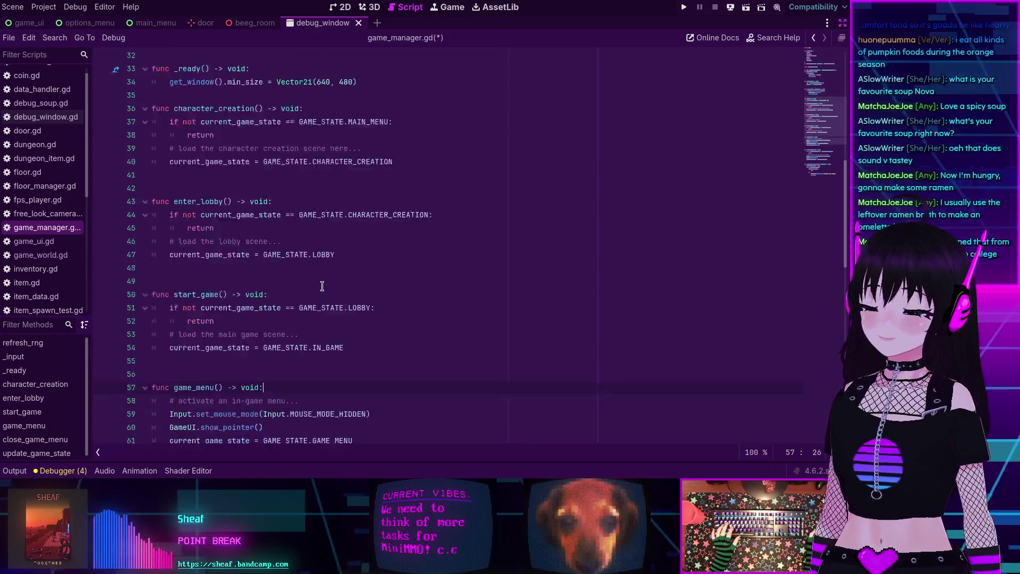
pyautogui.scroll(-5, 322, 287)
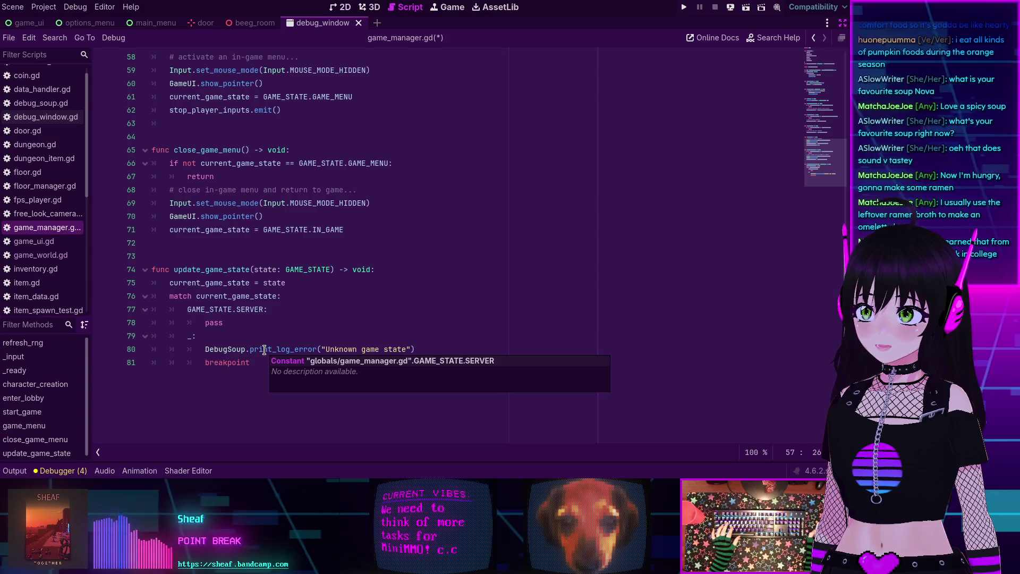
pyautogui.scroll(-1, 264, 344)
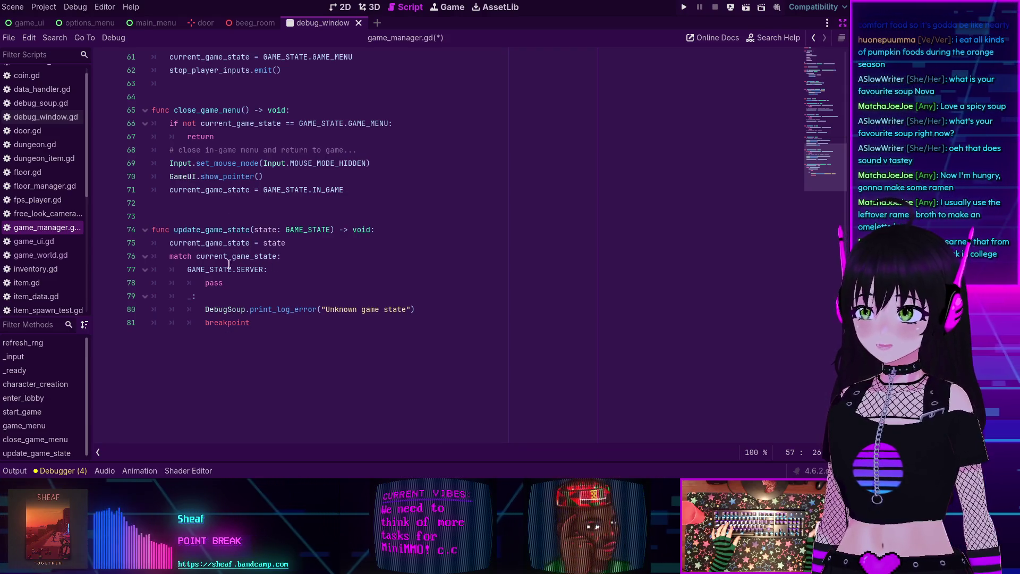
pyautogui.scroll(15, 247, 291)
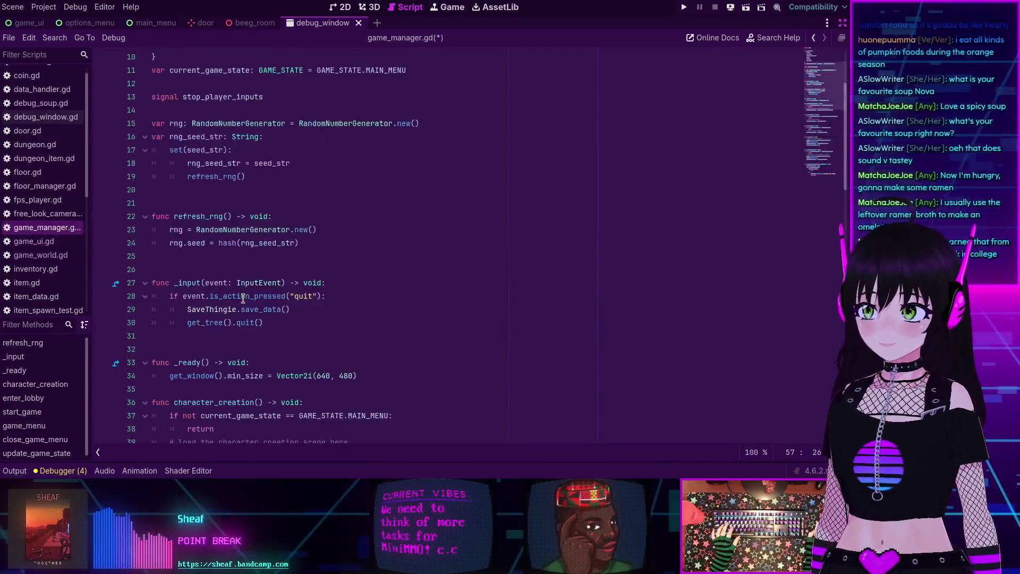
pyautogui.scroll(-10, 243, 301)
pyautogui.scroll(-4, 244, 302)
pyautogui.click(276, 319)
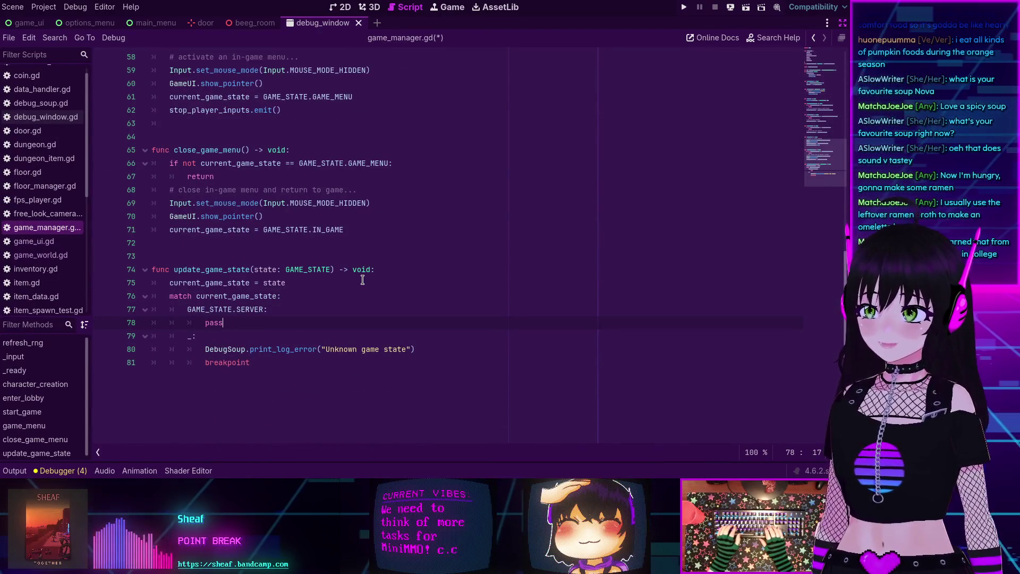
# Insert a GAME_STATE.MAIN_MENU: case line right below the SERVER case's pass
pyautogui.press('Return')
pyautogui.write('GAME')
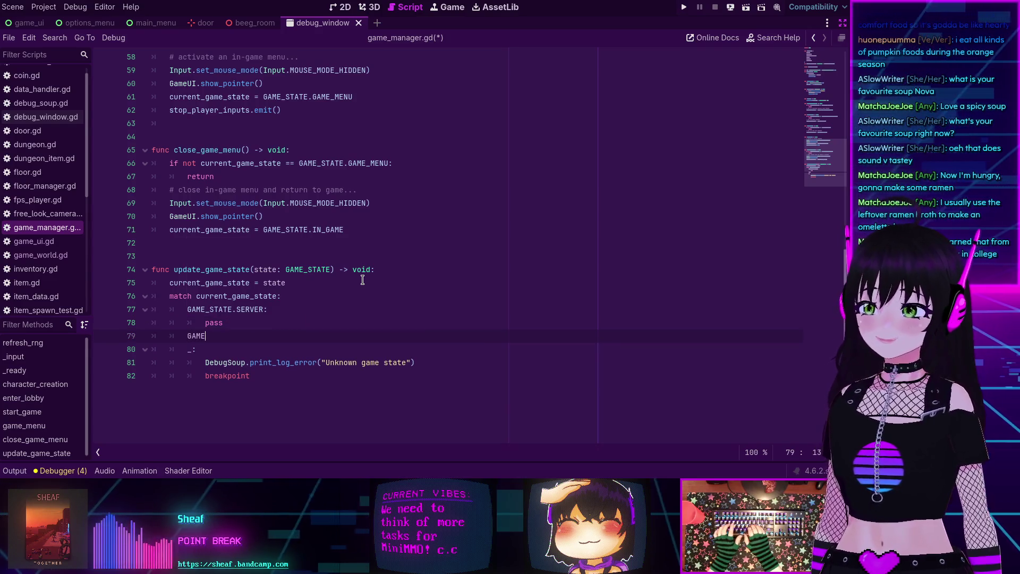
pyautogui.press('BackSpace')
pyautogui.write('GAME')
pyautogui.press('Return')
pyautogui.write('.')
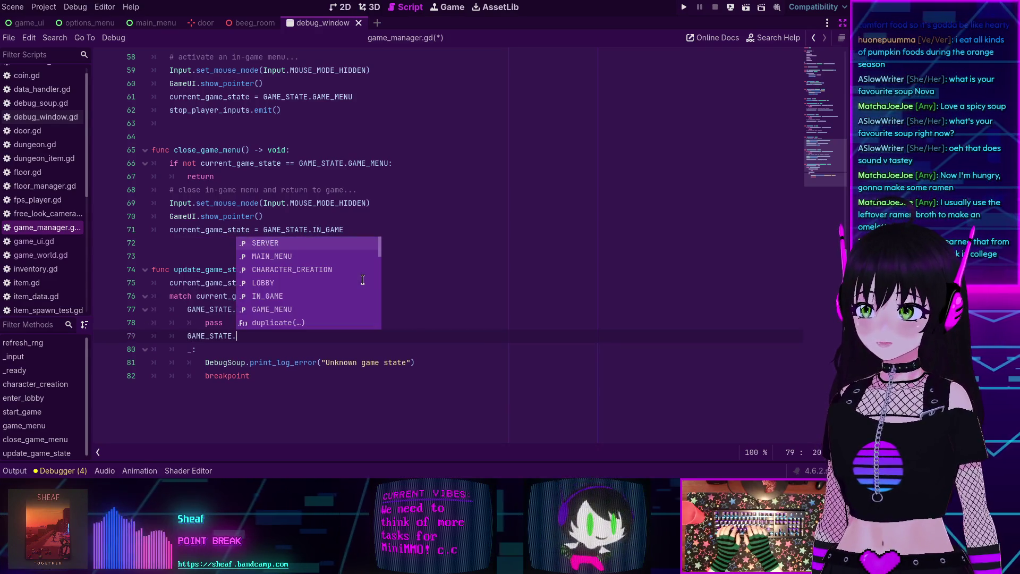
pyautogui.press('Return')
pyautogui.write(':')
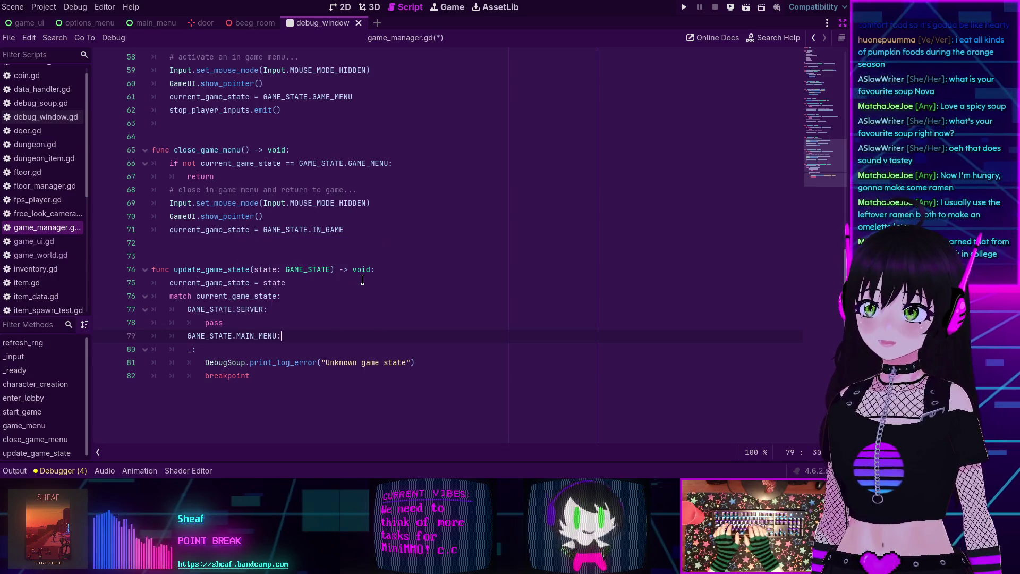
pyautogui.press('Return')
pyautogui.scroll(1, 292, 274)
pyautogui.scroll(8, 292, 274)
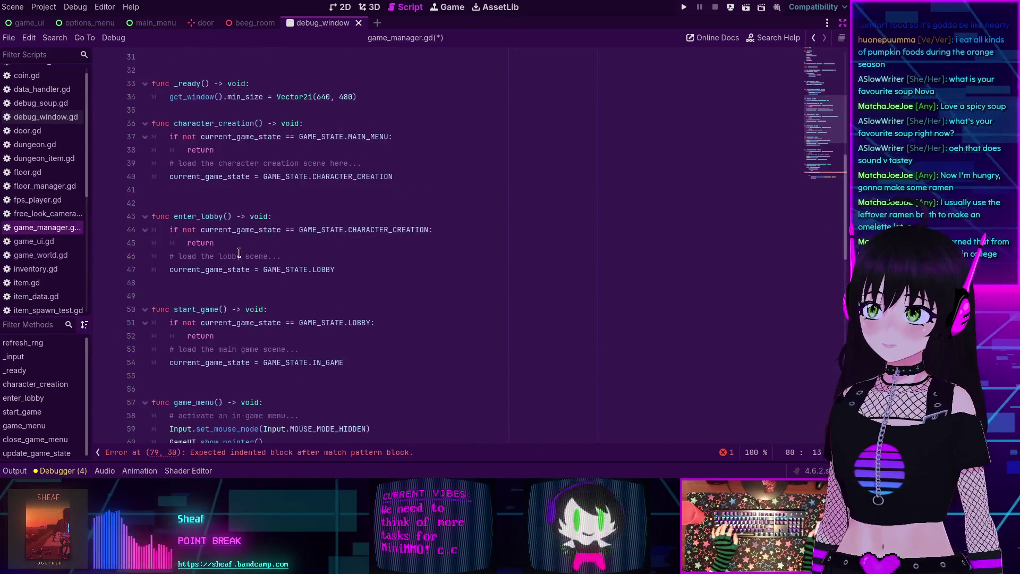
pyautogui.scroll(1, 248, 163)
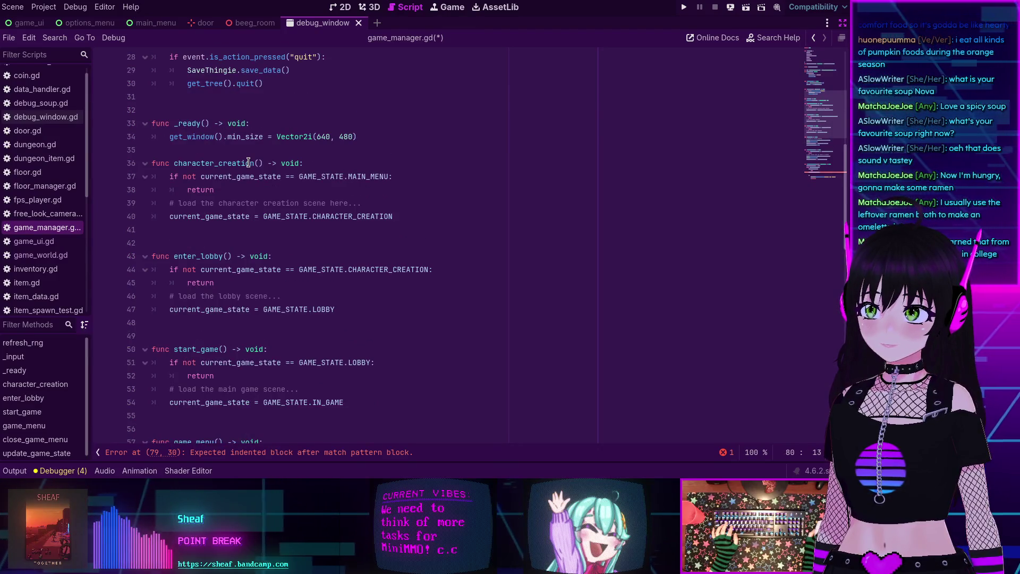
pyautogui.scroll(3, 248, 162)
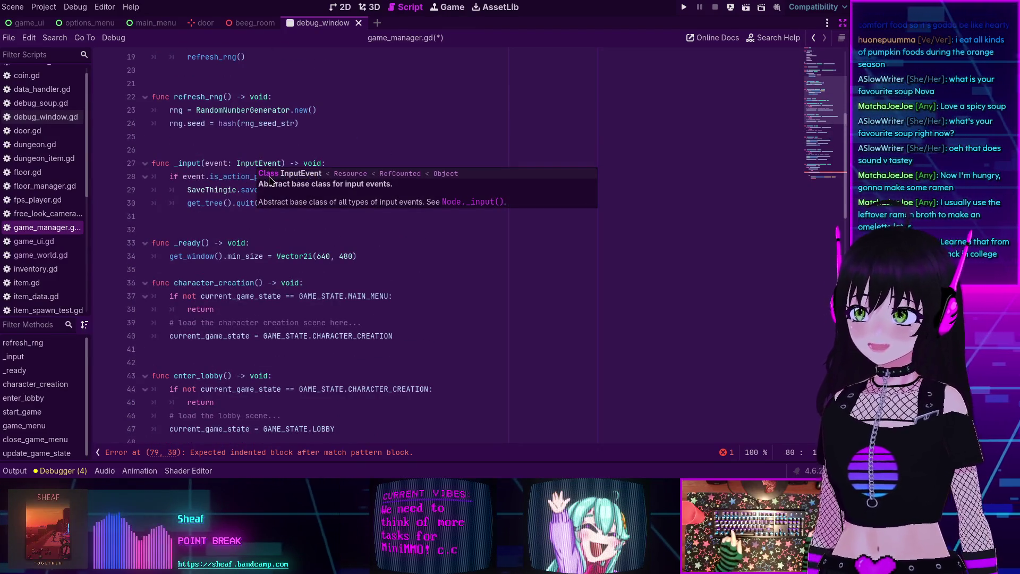
pyautogui.scroll(-2, 206, 286)
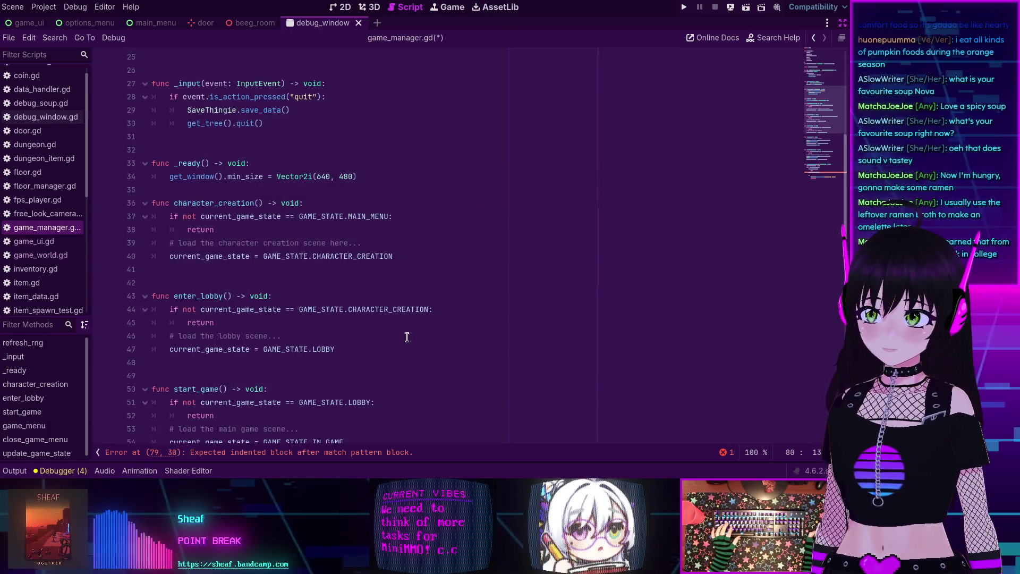
pyautogui.scroll(-1, 265, 321)
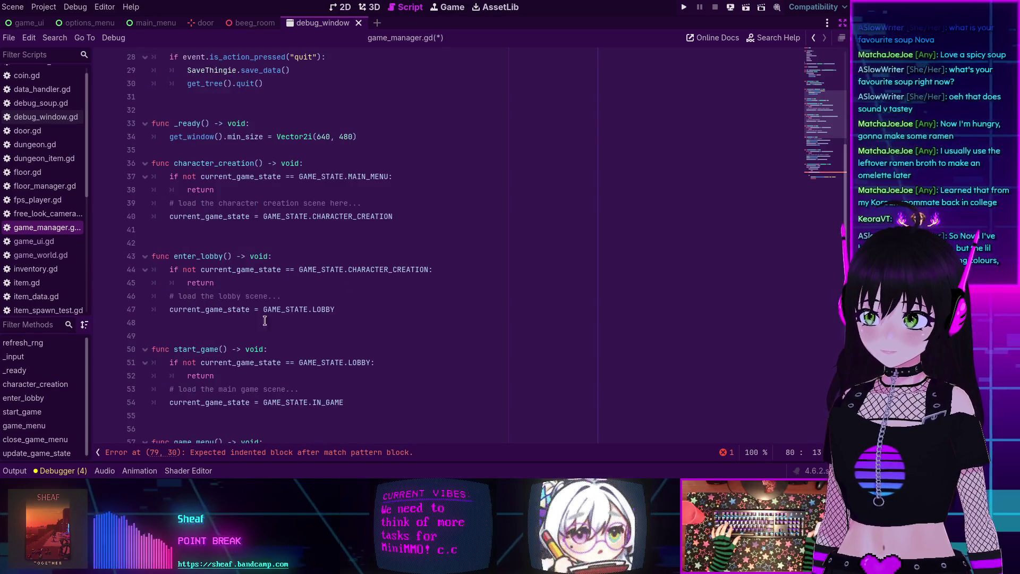
pyautogui.moveTo(302, 313)
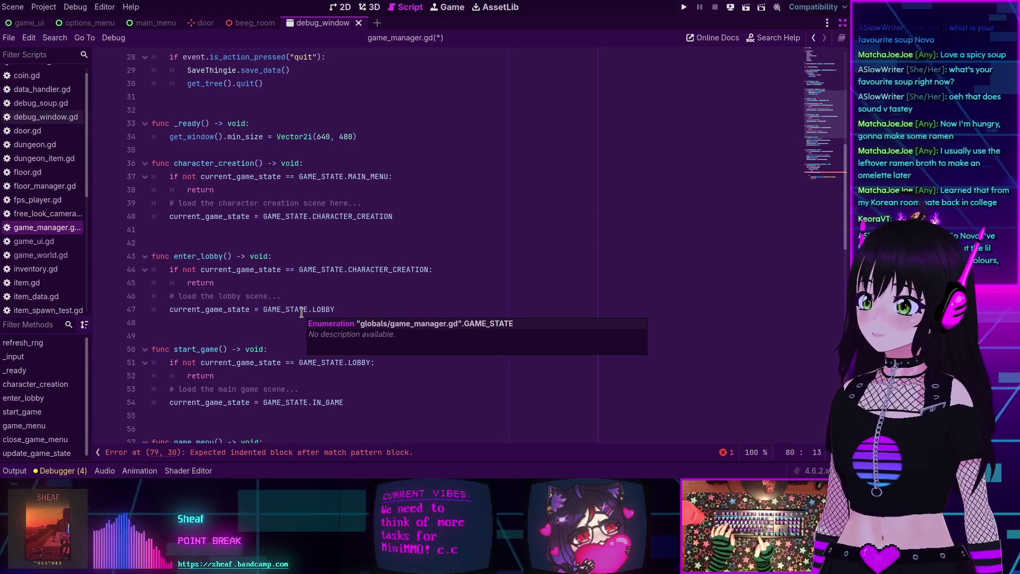
pyautogui.scroll(-2, 296, 282)
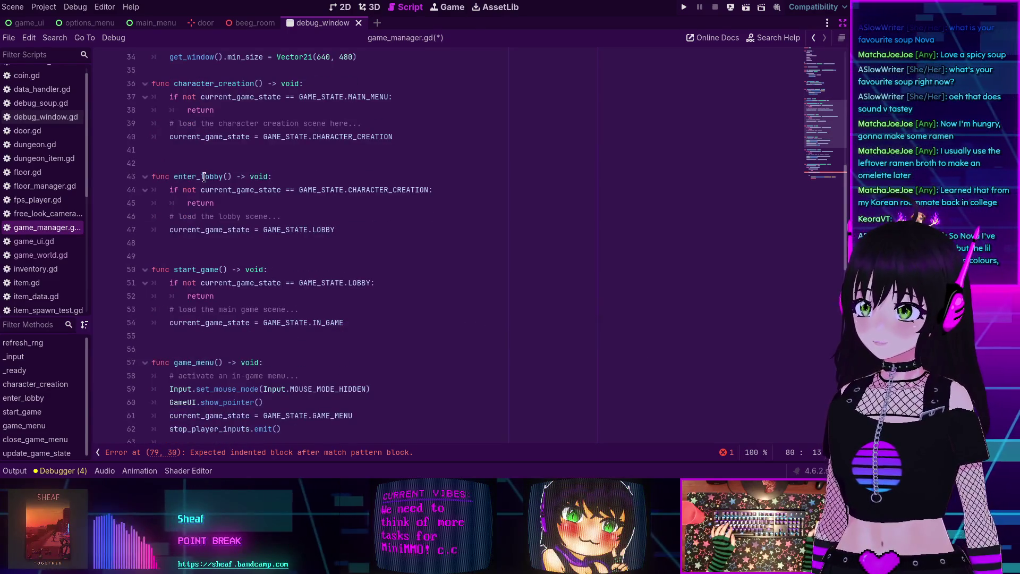
pyautogui.scroll(-4, 205, 177)
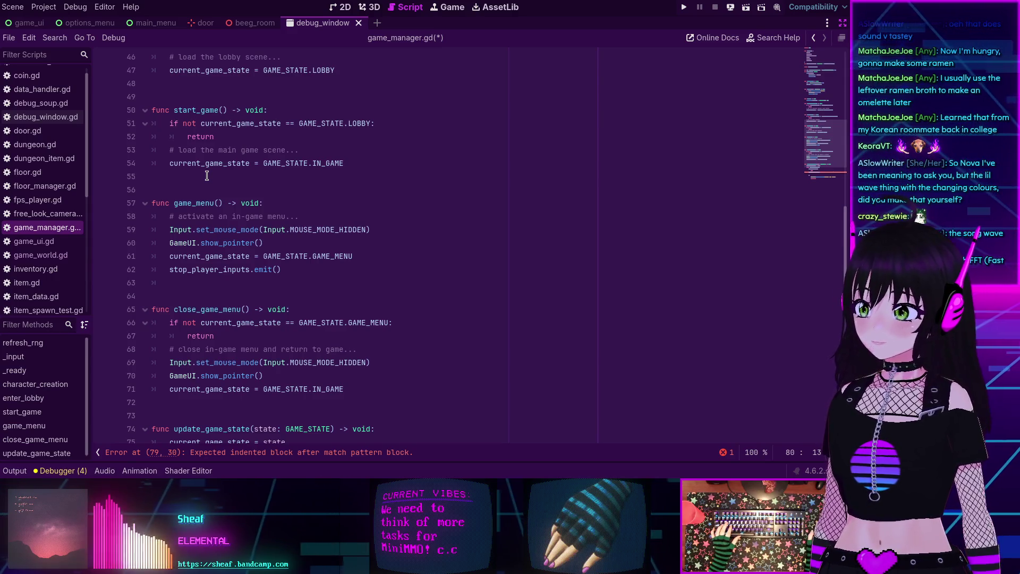
pyautogui.scroll(-2, 252, 192)
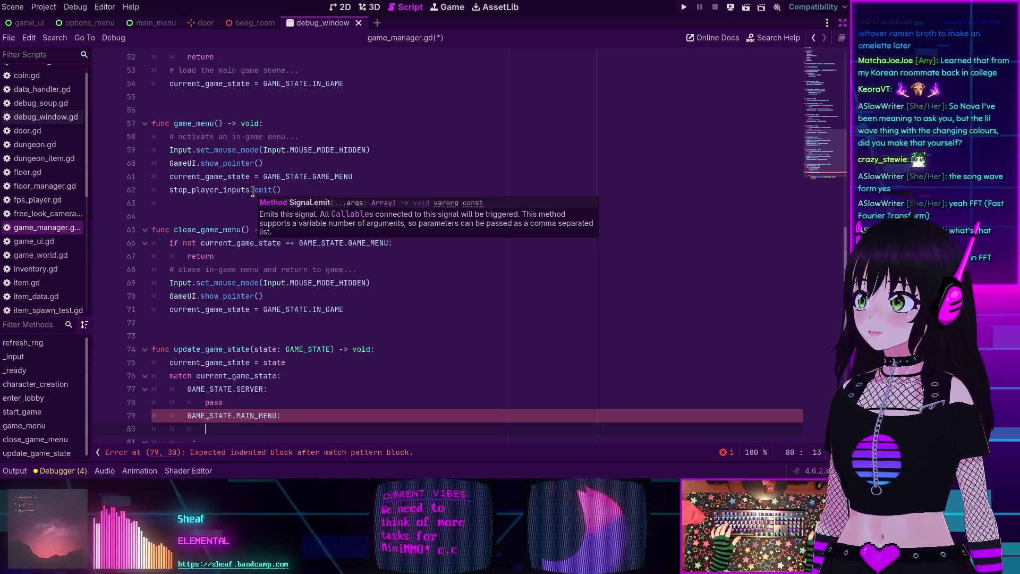
pyautogui.scroll(3, 302, 281)
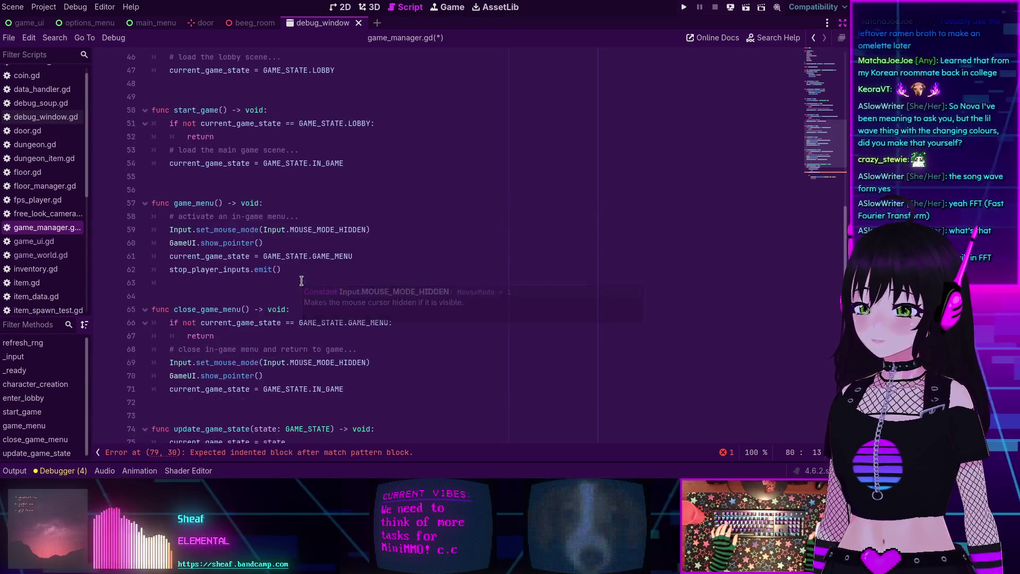
pyautogui.scroll(-7, 302, 280)
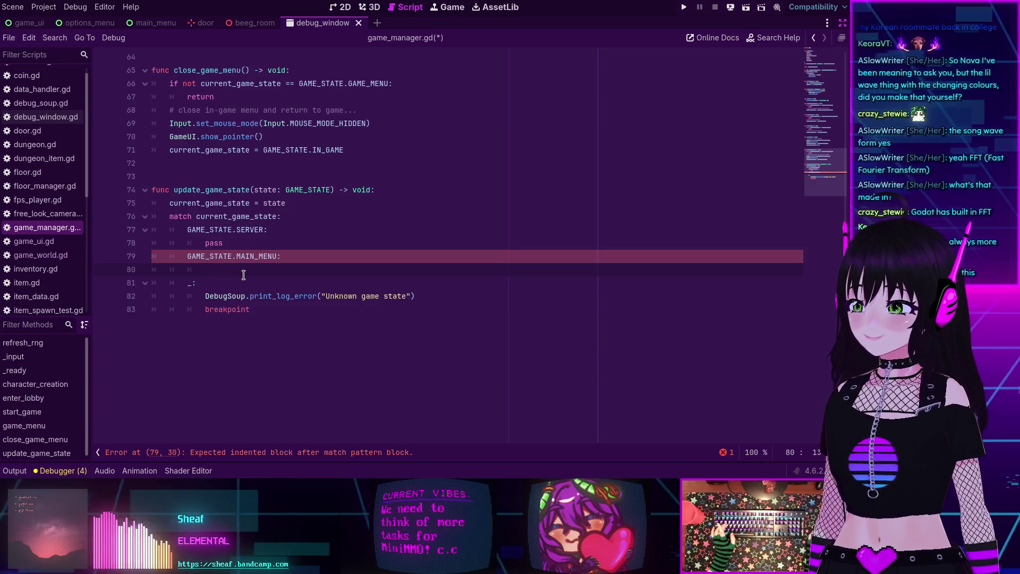
pyautogui.scroll(6, 278, 289)
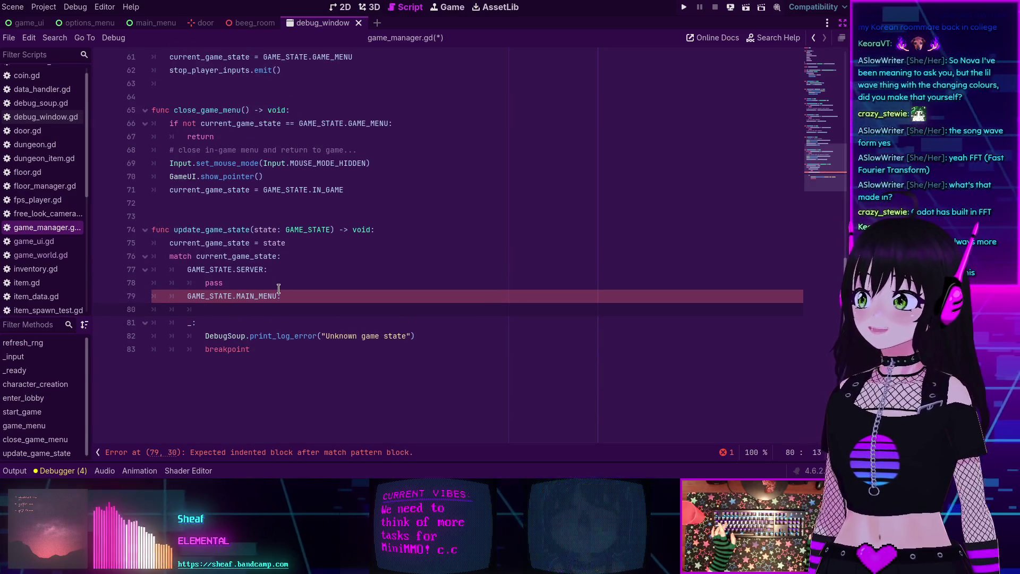
pyautogui.scroll(3, 278, 289)
pyautogui.scroll(-8, 279, 288)
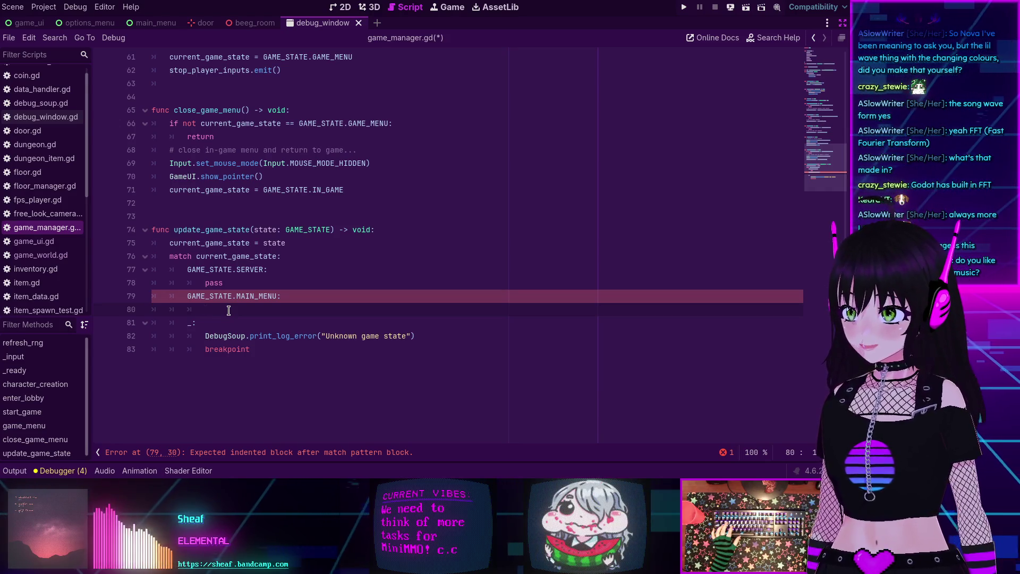
pyautogui.click(228, 310)
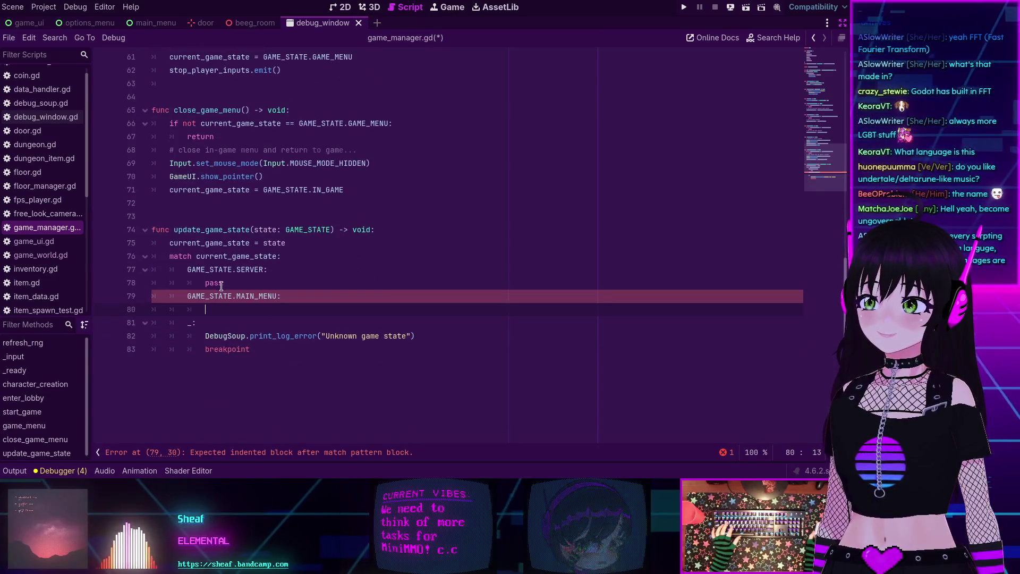
pyautogui.scroll(12, 221, 287)
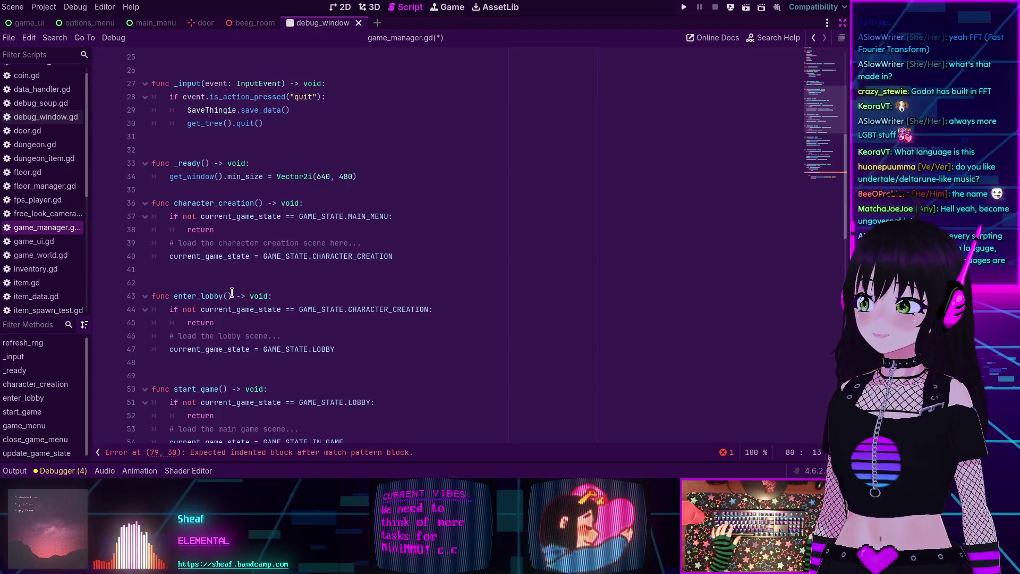
pyautogui.scroll(-2, 231, 292)
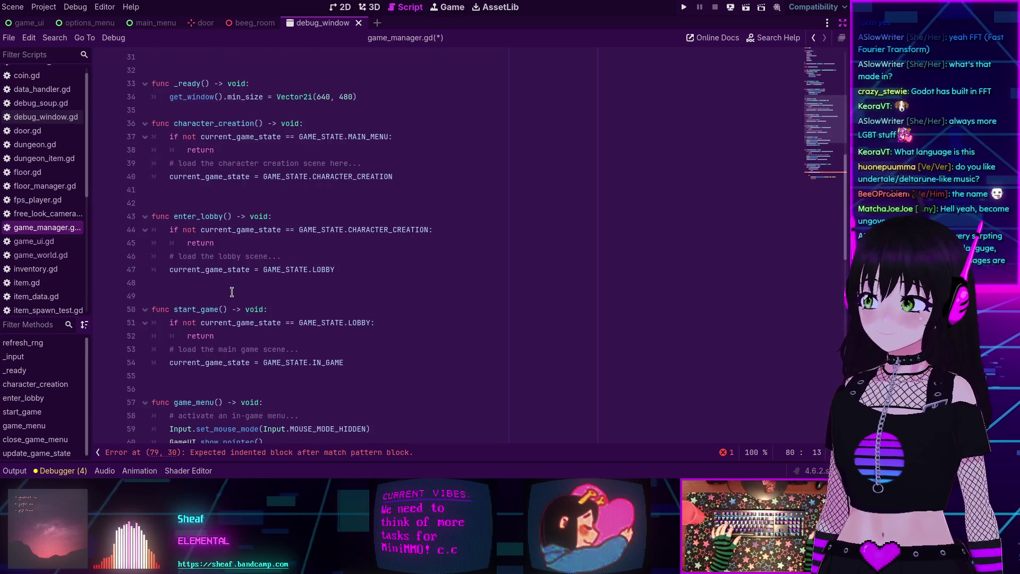
pyautogui.scroll(1, 232, 292)
pyautogui.scroll(2, 221, 221)
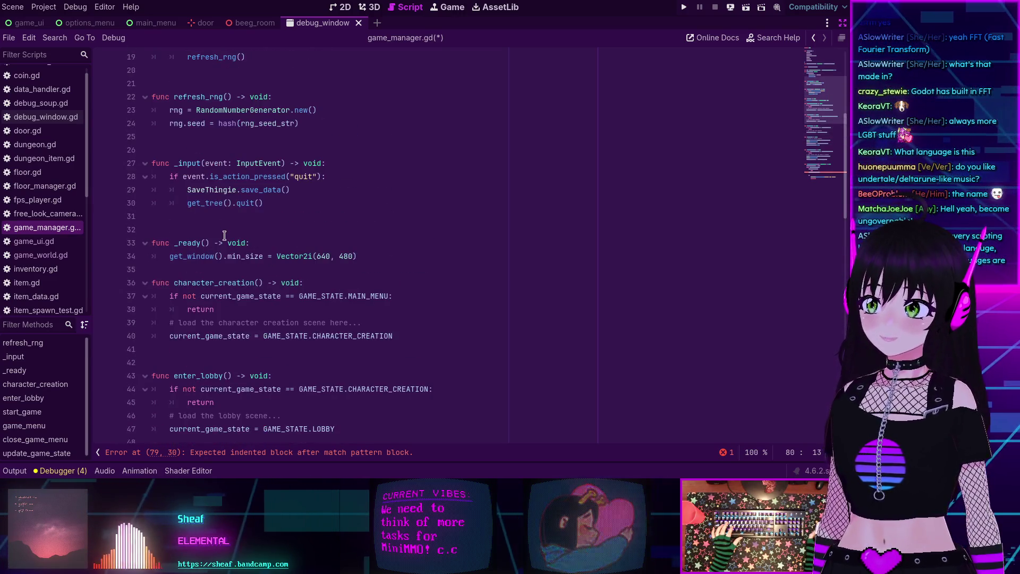
pyautogui.scroll(-2, 202, 226)
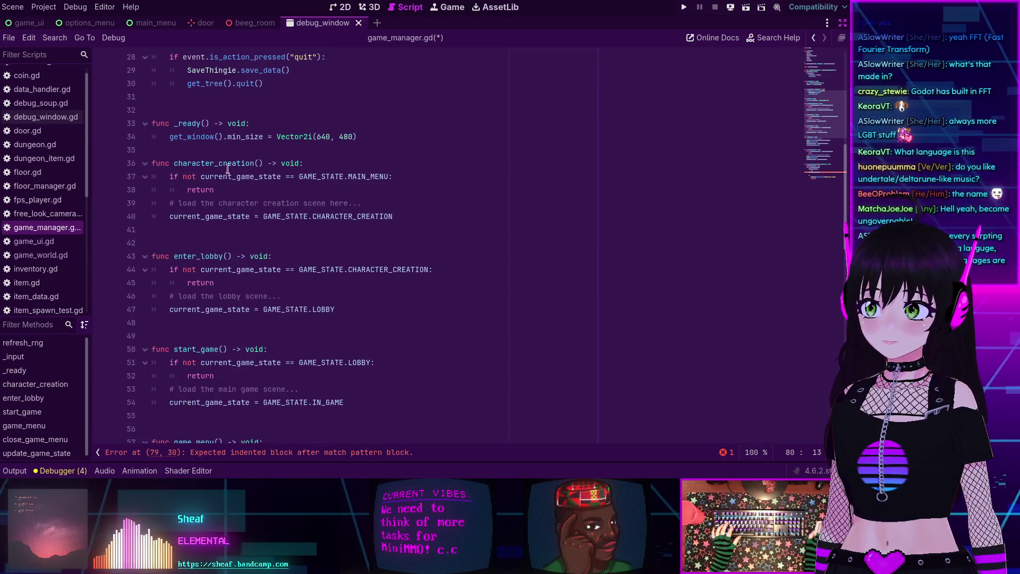
pyautogui.scroll(-6, 223, 183)
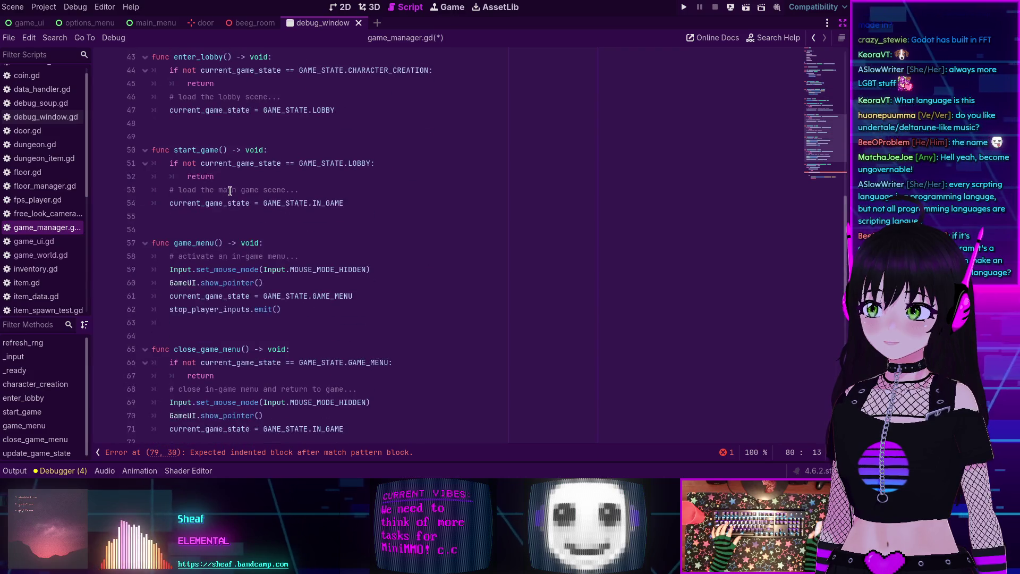
pyautogui.scroll(2, 230, 191)
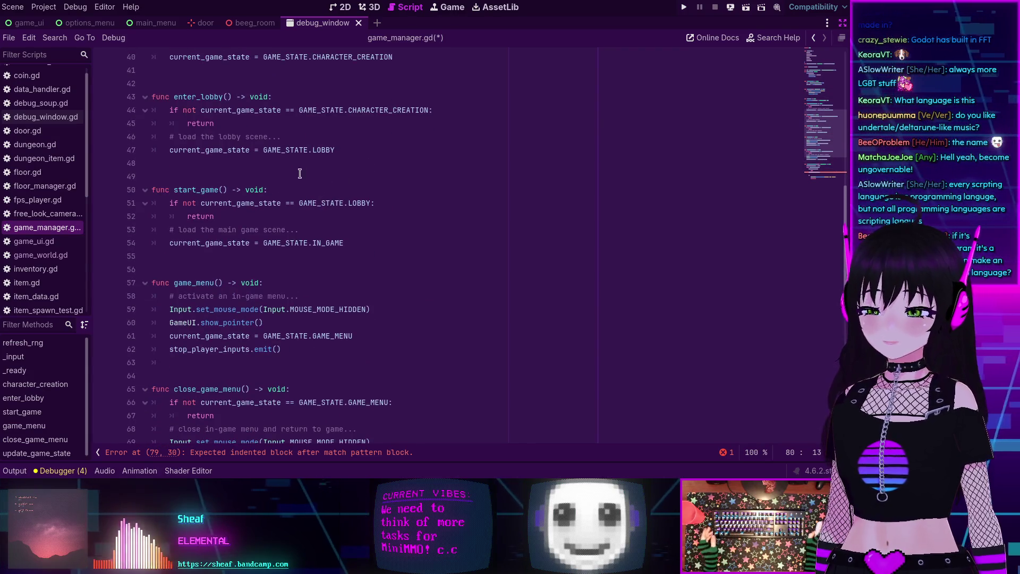
pyautogui.scroll(5, 290, 247)
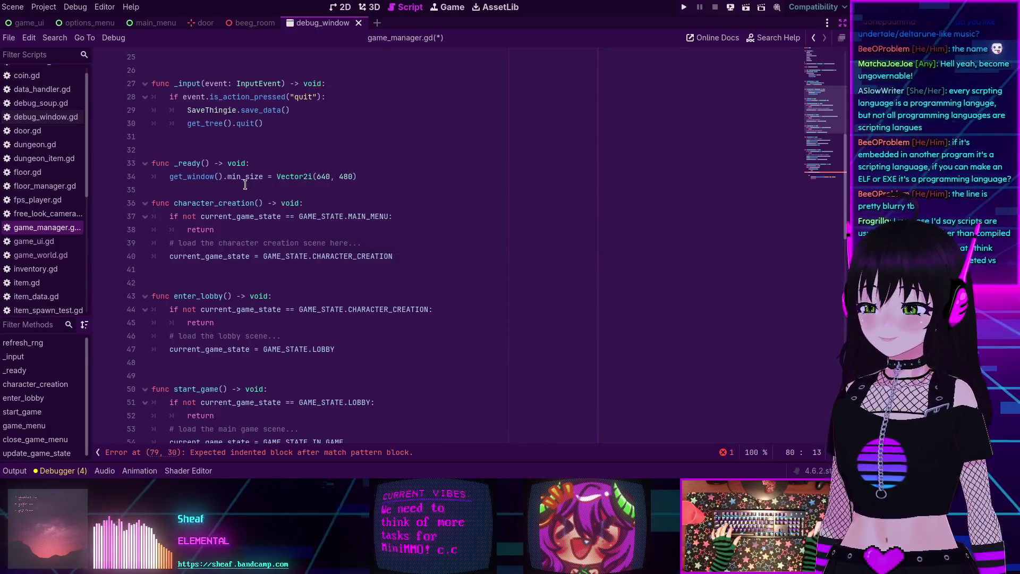
pyautogui.scroll(-13, 247, 180)
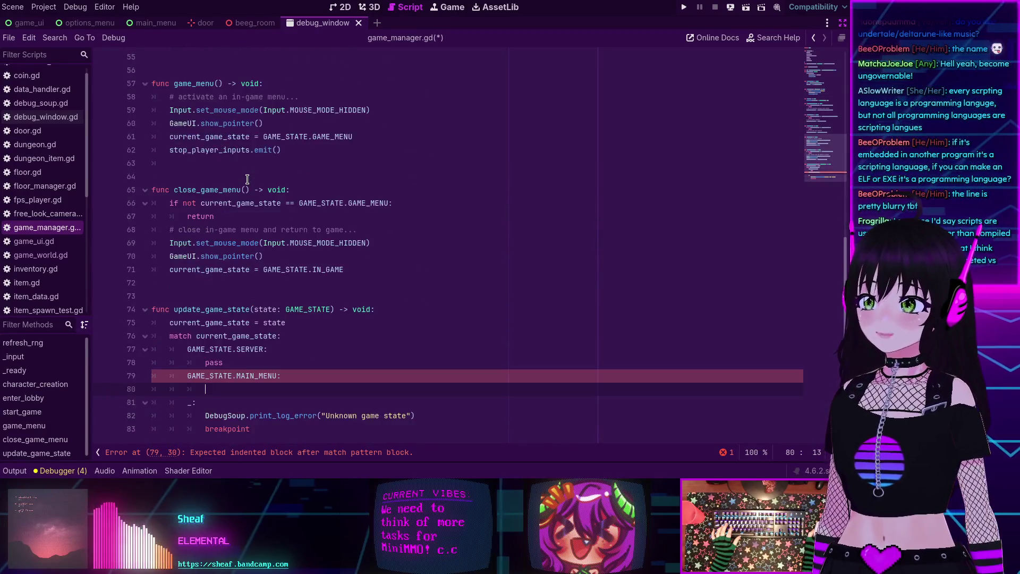
# Write pass under GAME_STATE.MAIN_MENU:, then select current_game_state to review its uses
pyautogui.moveTo(243, 256)
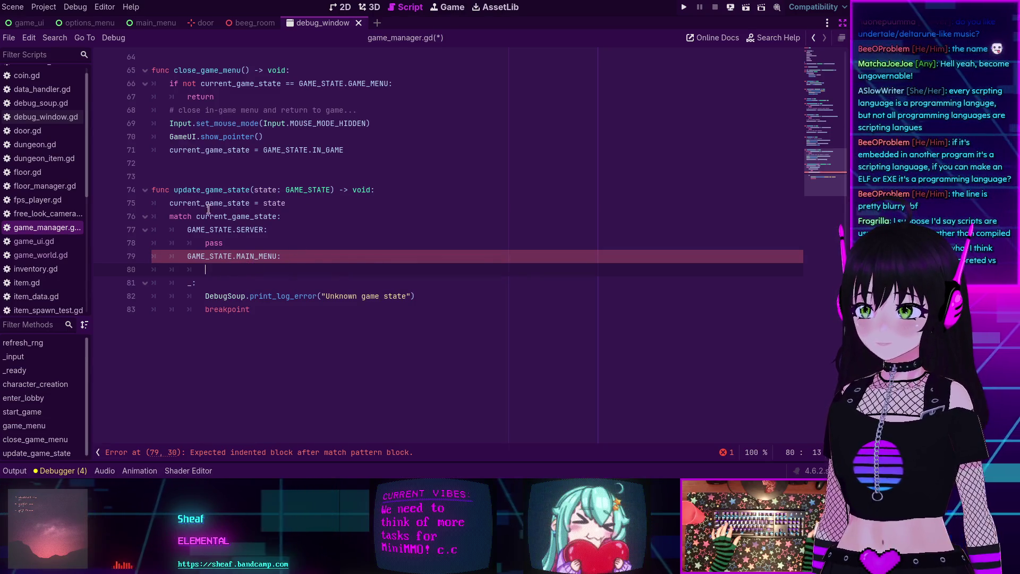
pyautogui.write('pass')
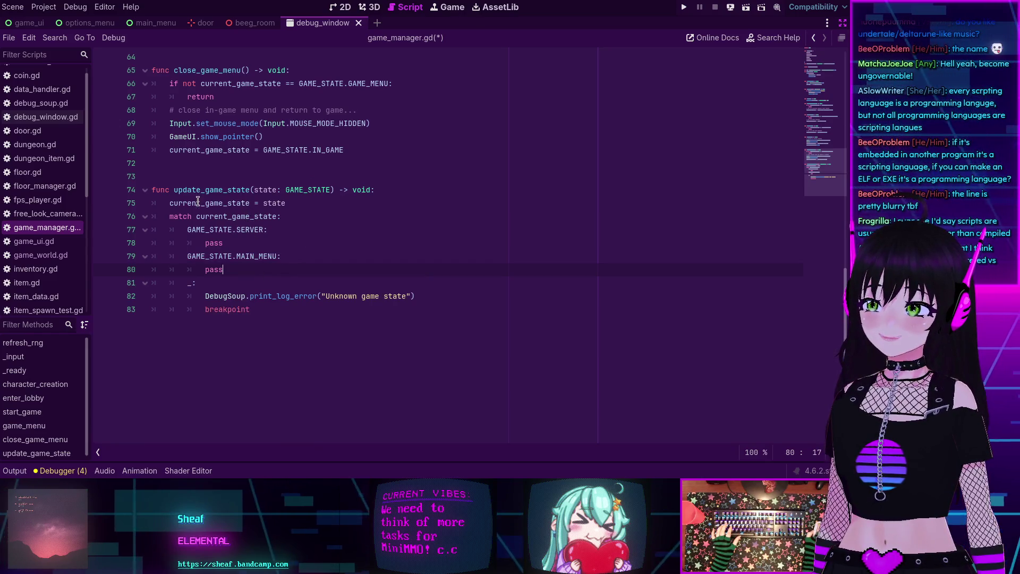
pyautogui.doubleClick(240, 203)
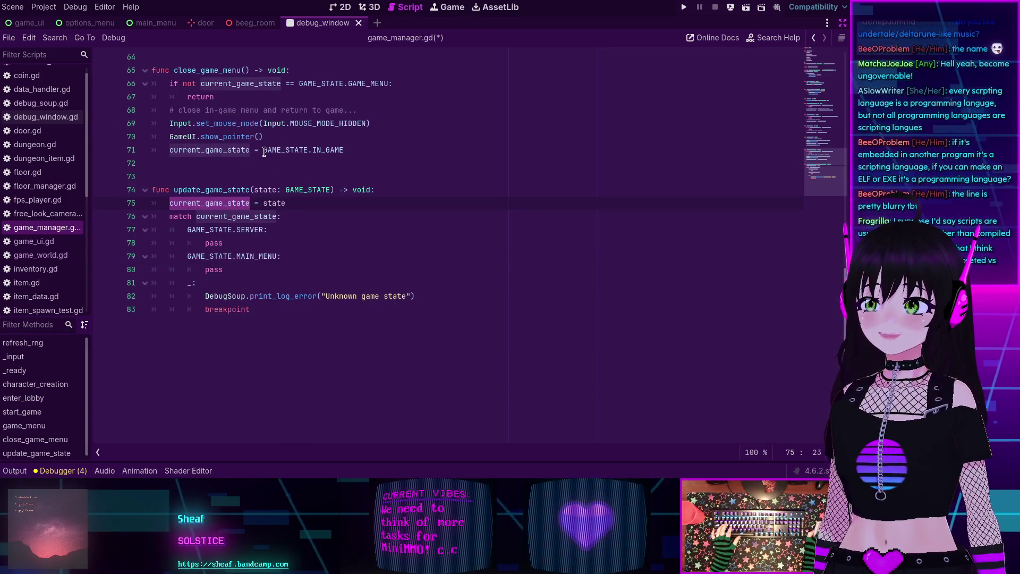
pyautogui.scroll(12, 264, 151)
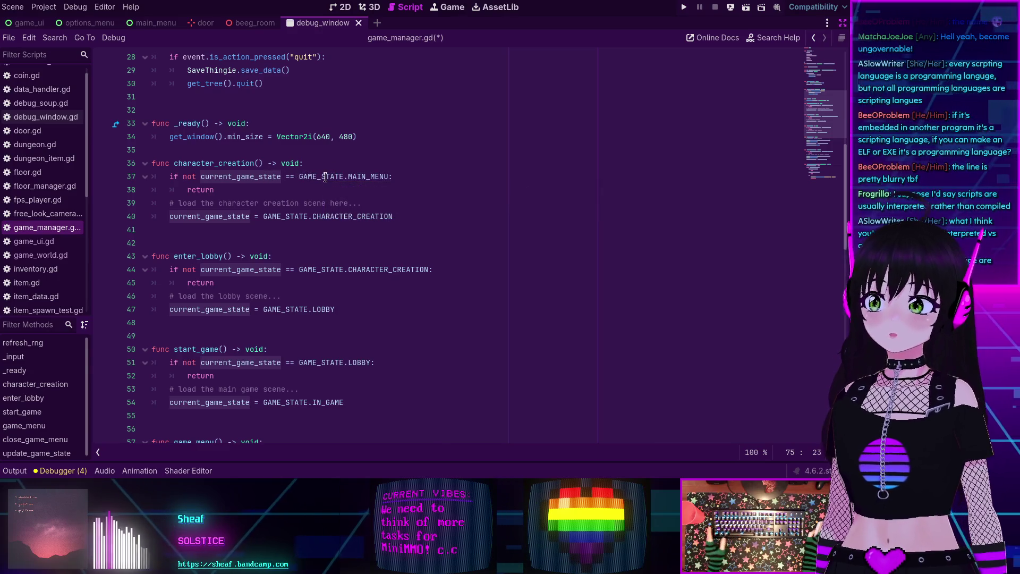
pyautogui.click(169, 176)
pyautogui.moveTo(169, 175); pyautogui.dragTo(395, 176)
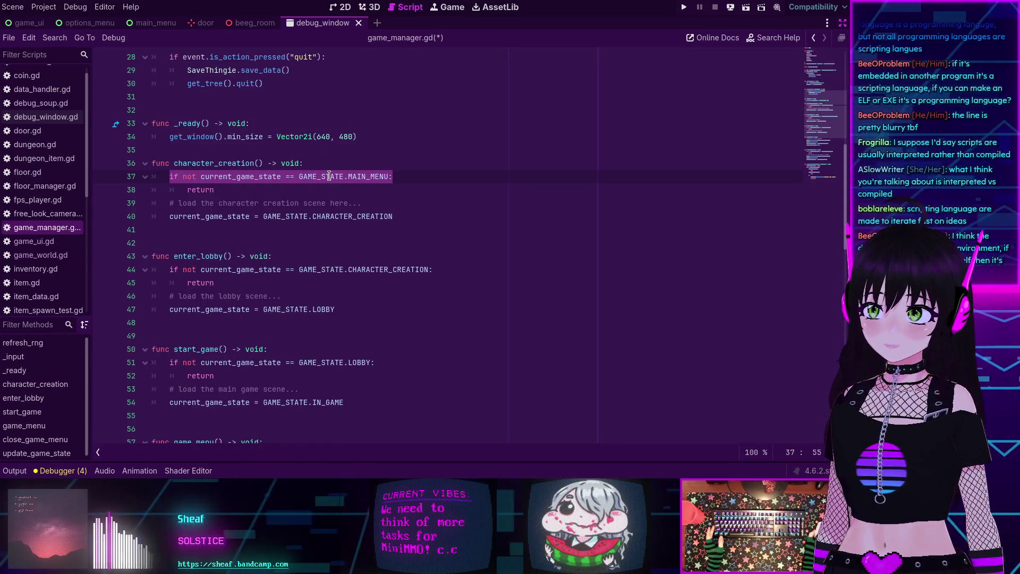
pyautogui.moveTo(329, 176)
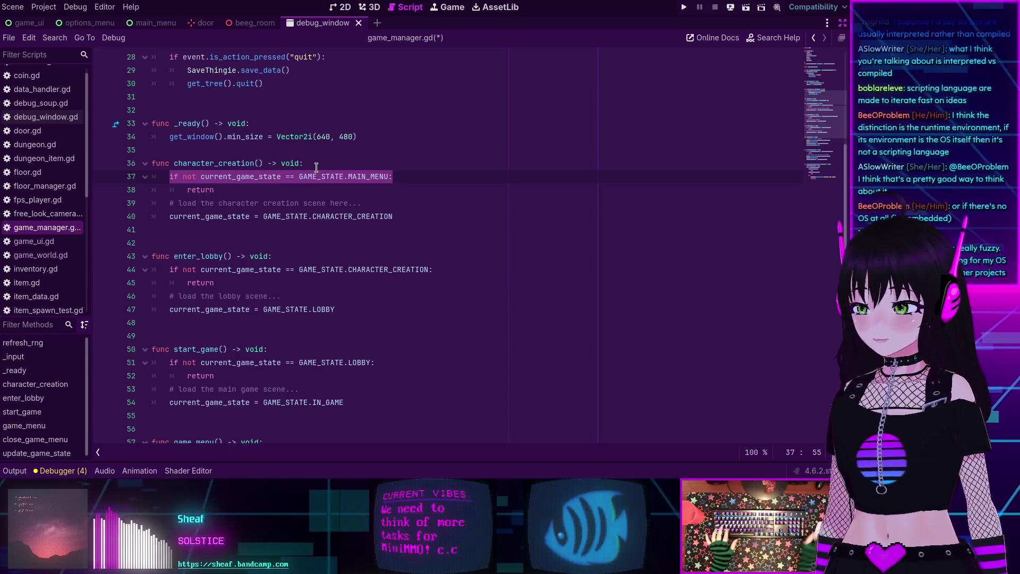
pyautogui.scroll(-1, 266, 139)
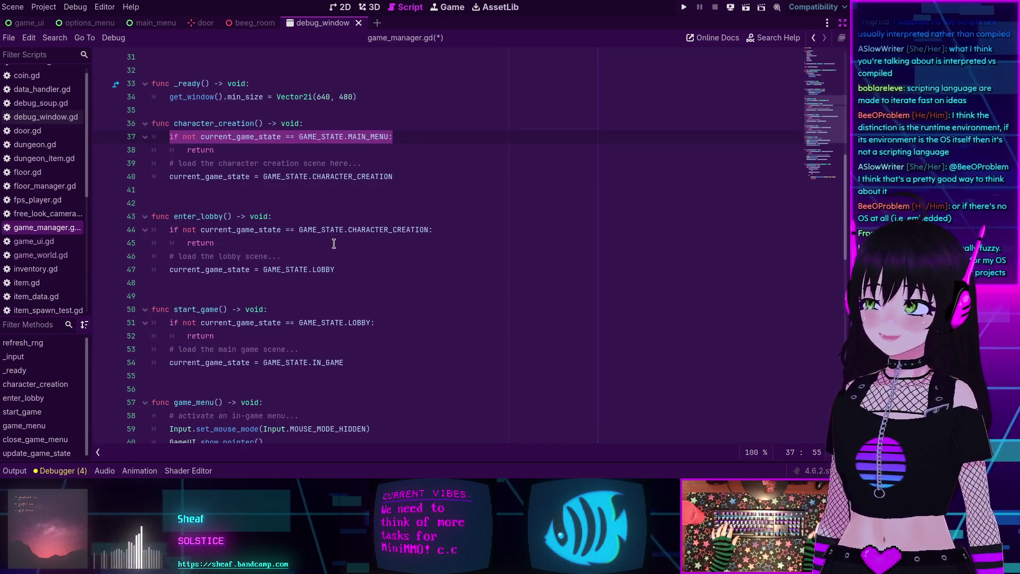
pyautogui.scroll(1, 335, 247)
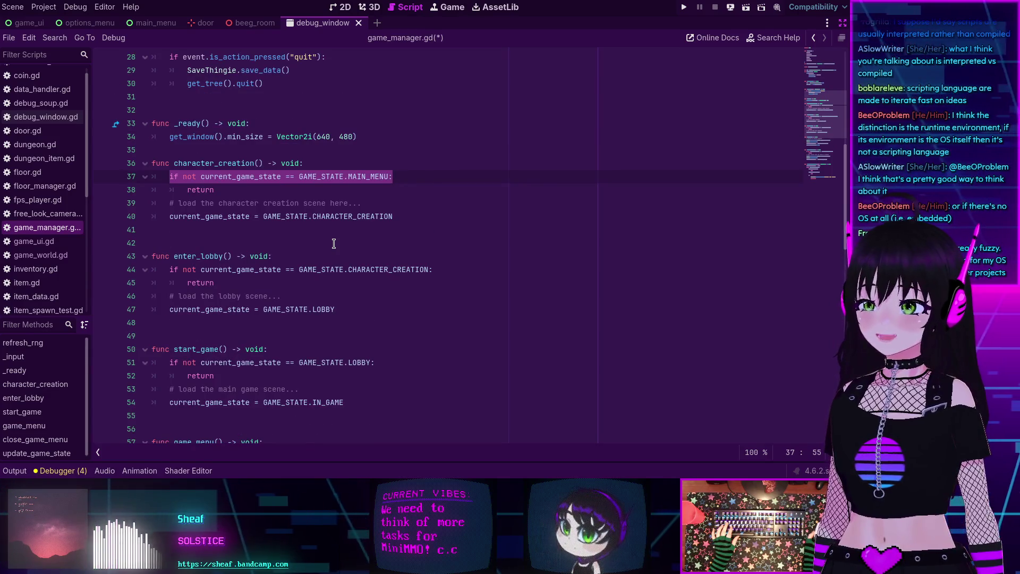
pyautogui.scroll(4, 319, 250)
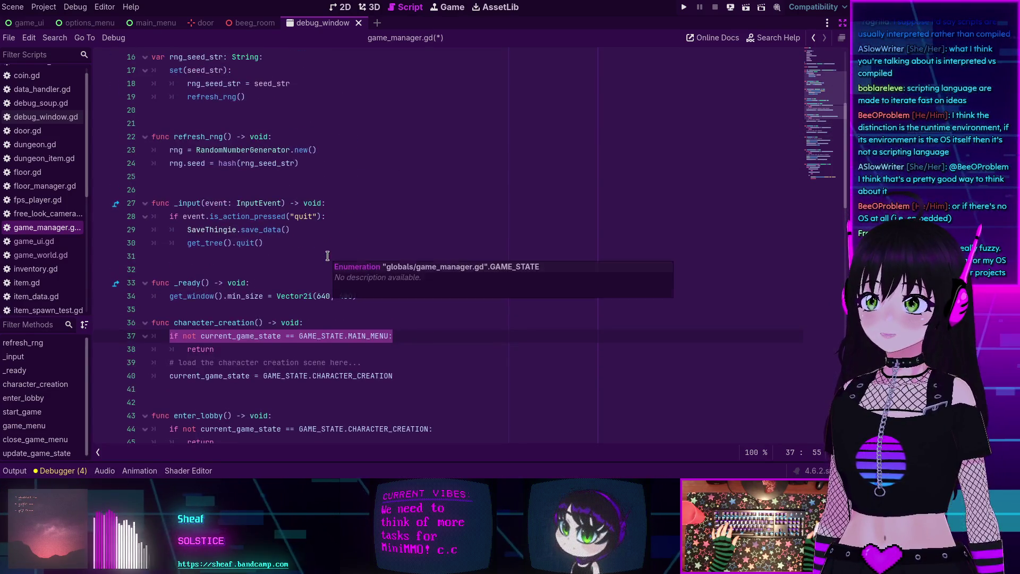
pyautogui.scroll(-6, 295, 247)
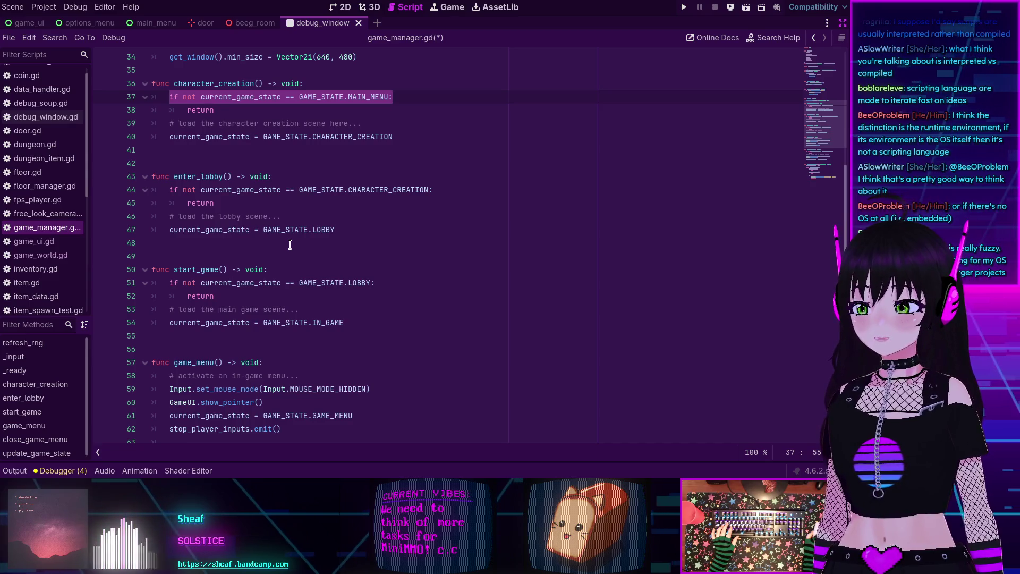
pyautogui.scroll(-4, 290, 244)
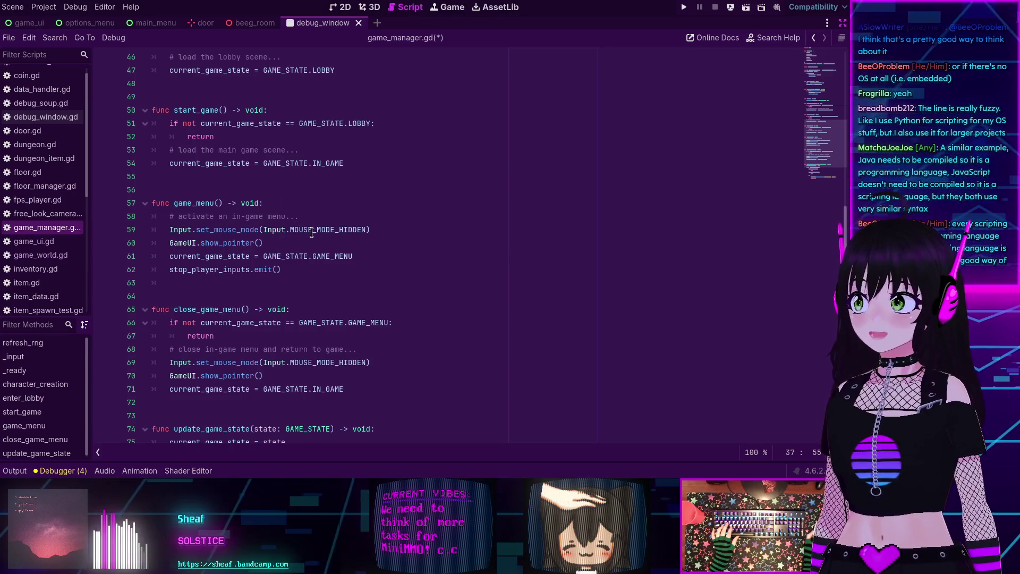
pyautogui.moveTo(311, 233)
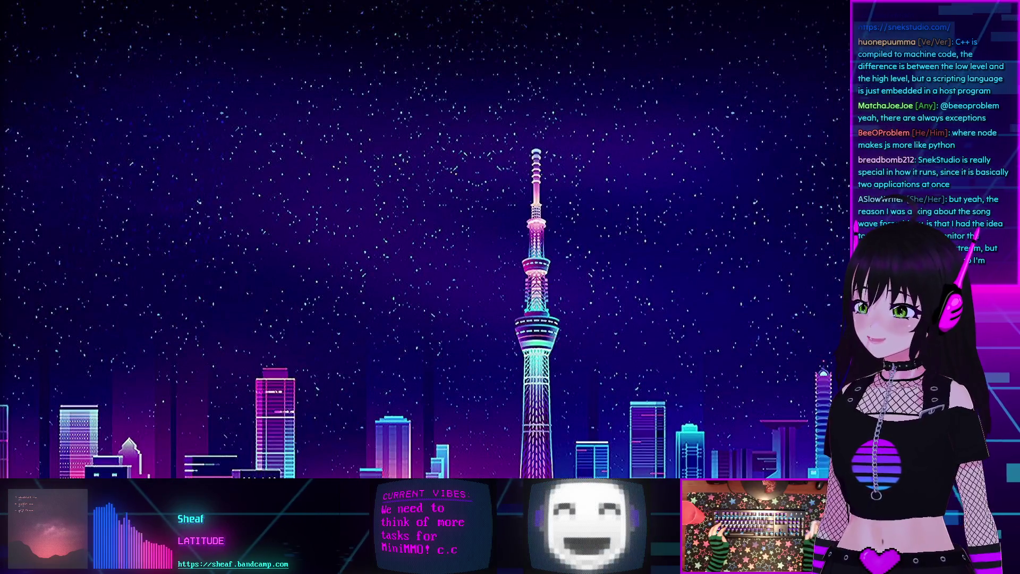
# Check the music player's audio settings twice, then hide its window and switch back to Godot
pyautogui.moveTo(439, 309); pyautogui.dragTo(429, 288)
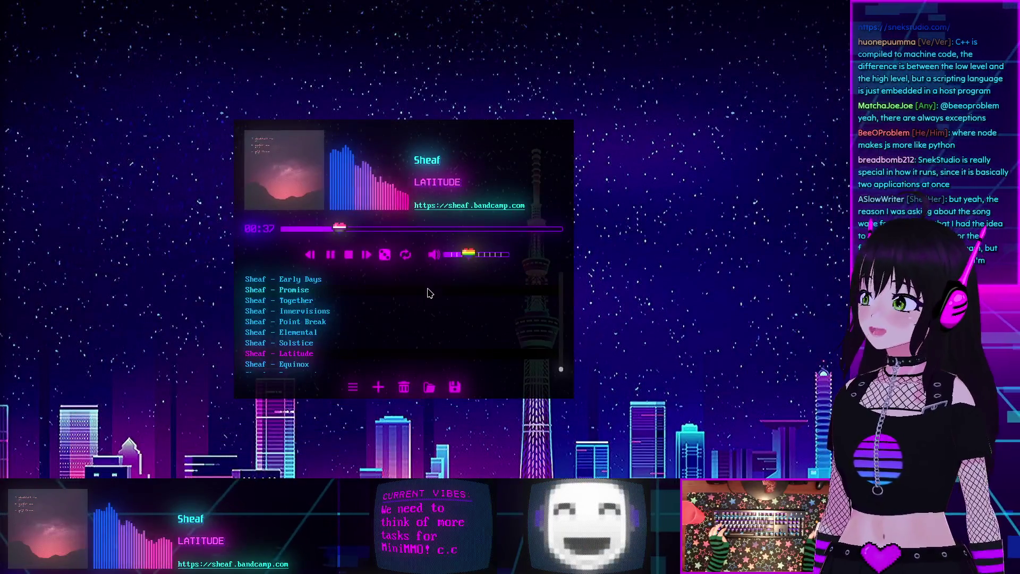
pyautogui.click(353, 387)
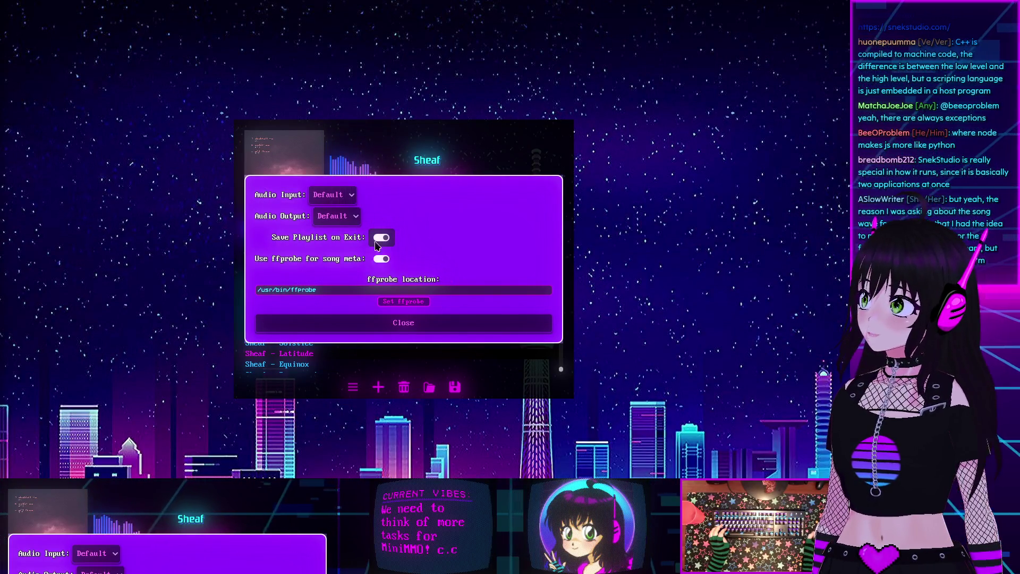
pyautogui.click(394, 323)
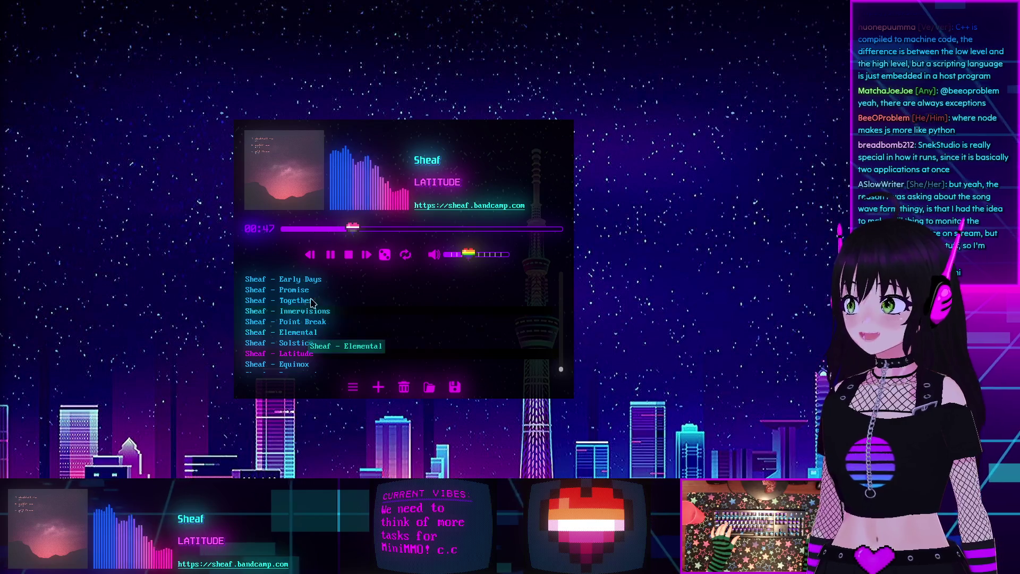
pyautogui.click(353, 387)
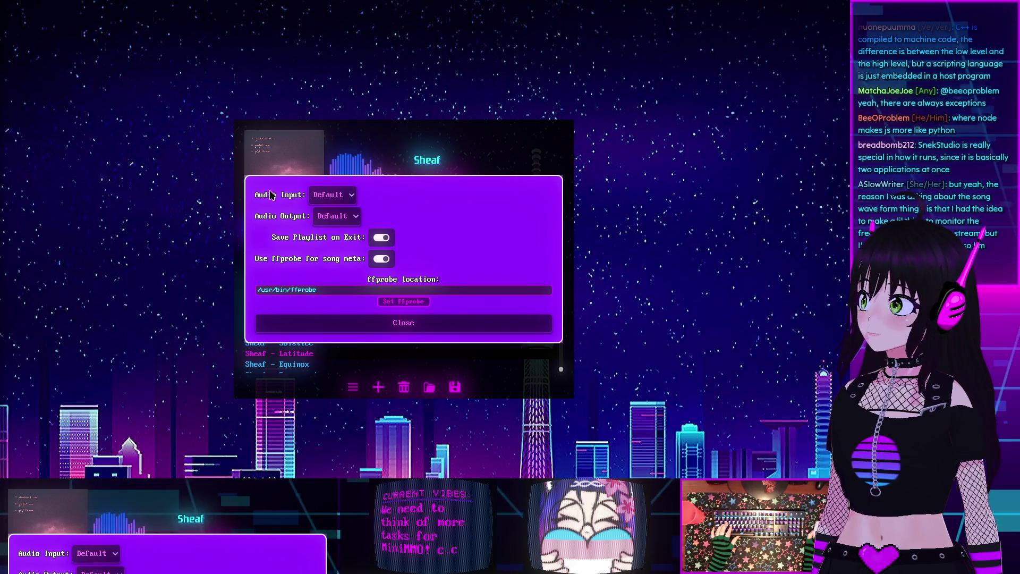
pyautogui.click(375, 323)
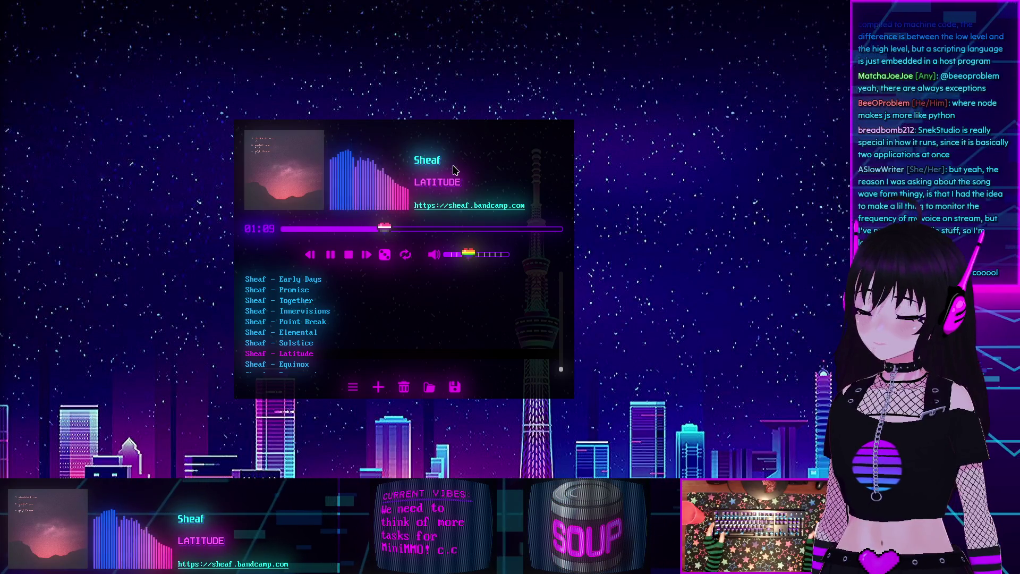
pyautogui.press('super+Down')
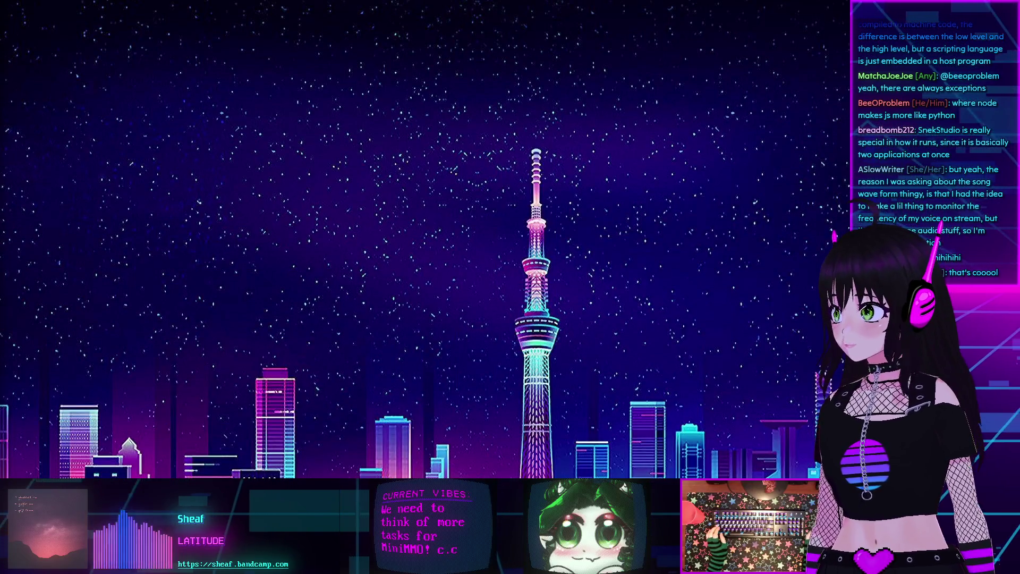
pyautogui.hotkey('alt', 'Tab')
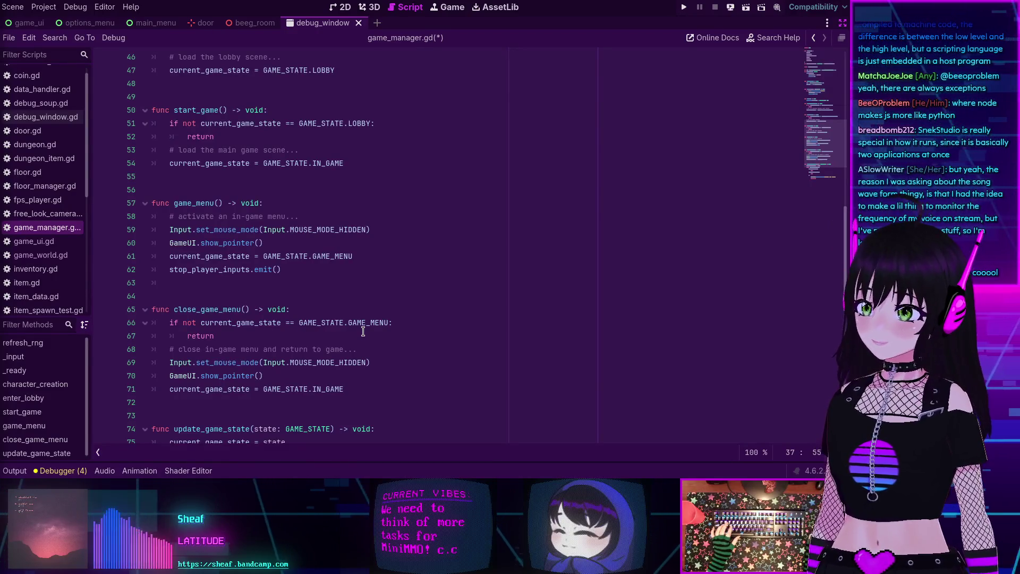
pyautogui.moveTo(355, 329)
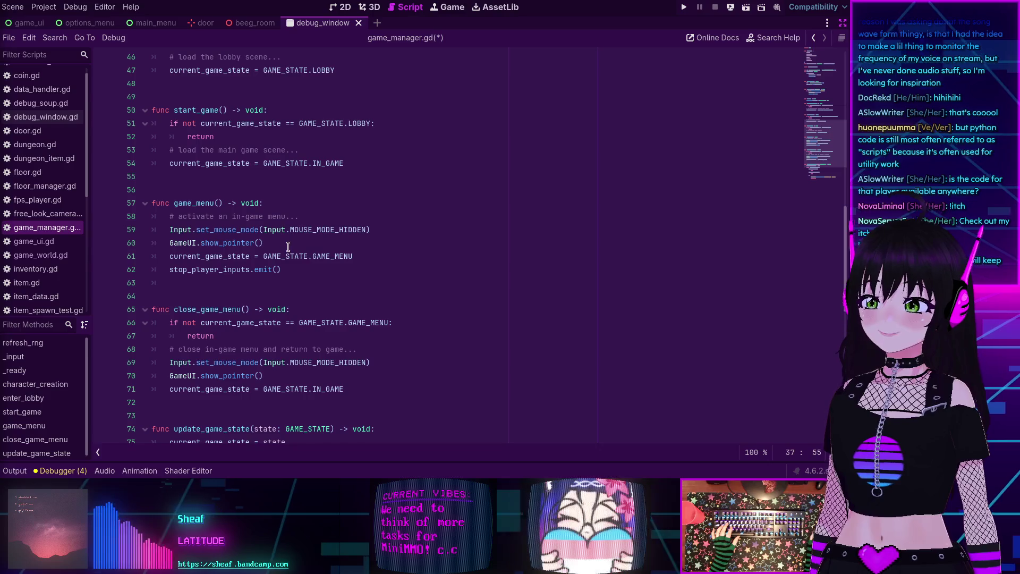
pyautogui.scroll(2, 315, 299)
pyautogui.click(316, 300)
pyautogui.scroll(-2, 317, 300)
pyautogui.scroll(12, 317, 300)
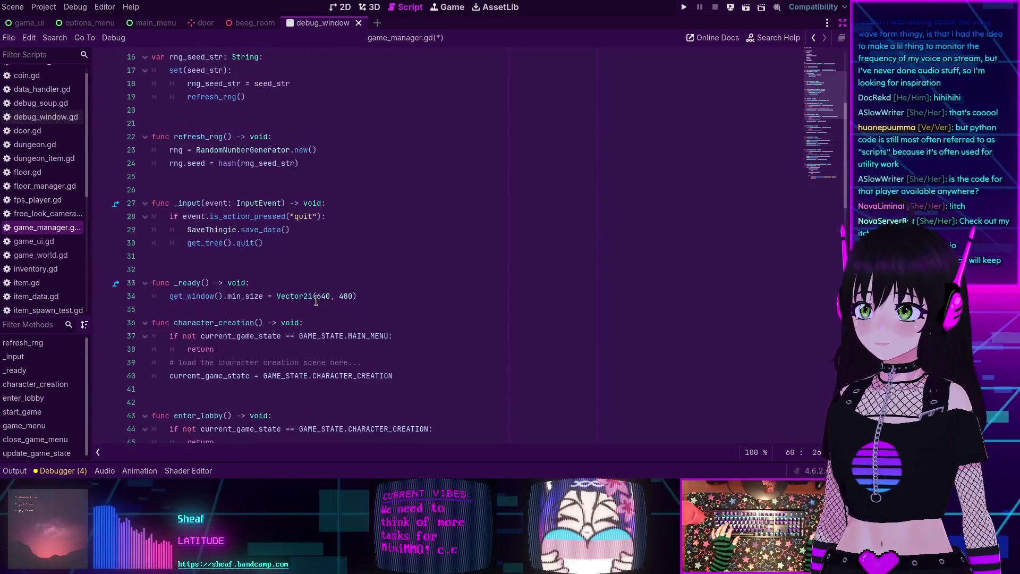
pyautogui.scroll(-13, 316, 300)
pyautogui.scroll(-5, 316, 300)
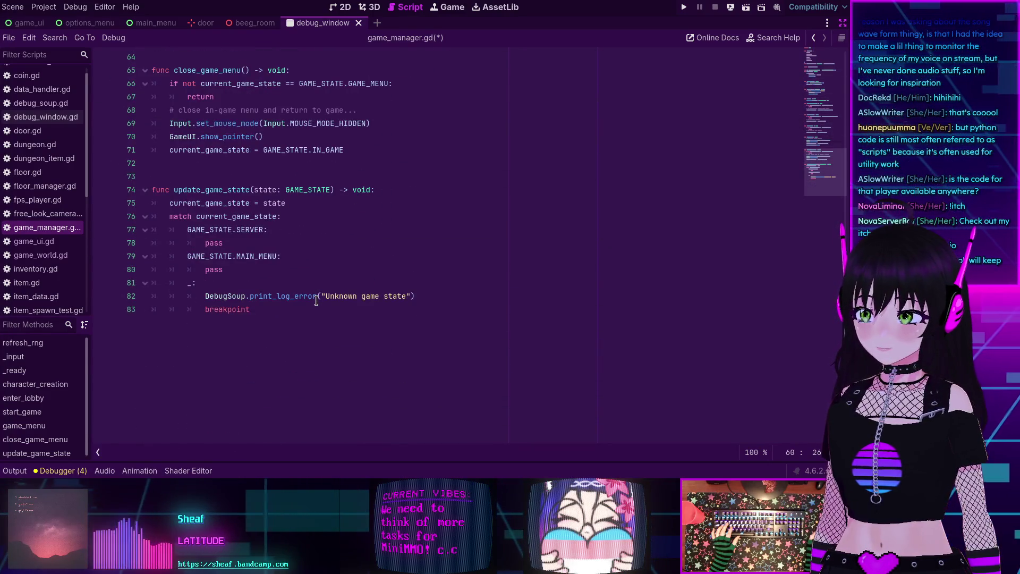
pyautogui.scroll(3, 316, 300)
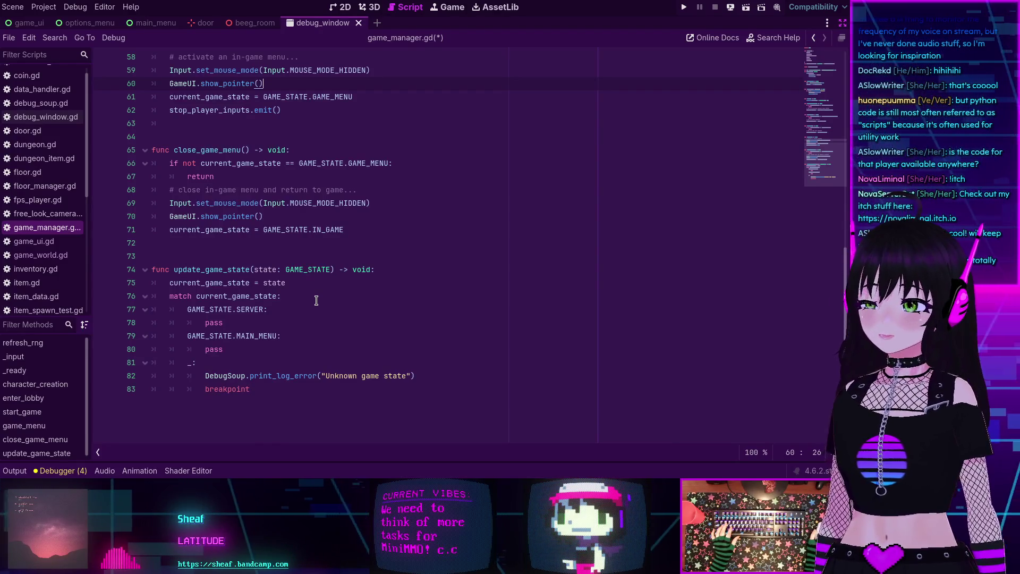
pyautogui.scroll(1, 323, 325)
pyautogui.scroll(15, 323, 324)
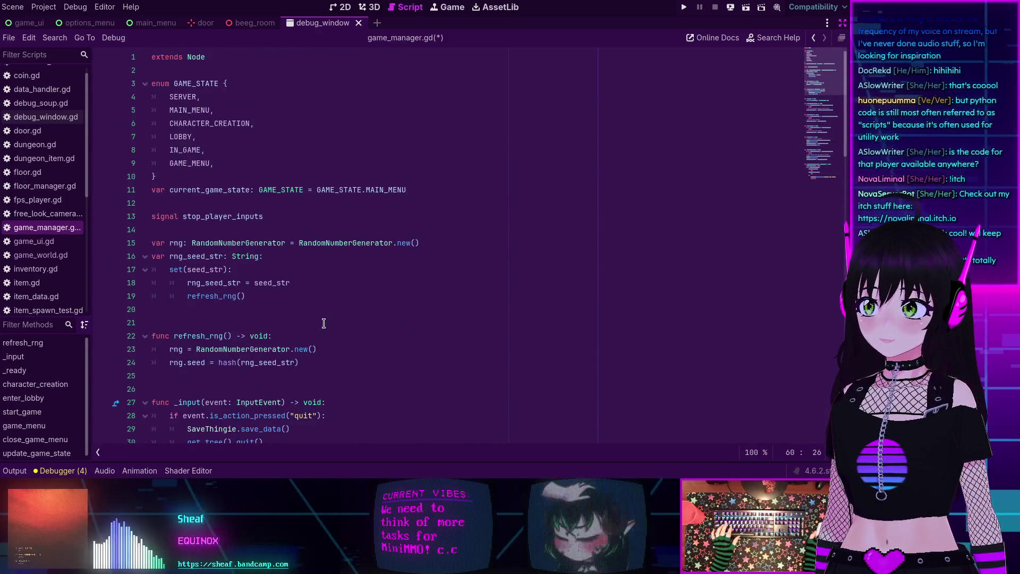
pyautogui.scroll(-7, 322, 322)
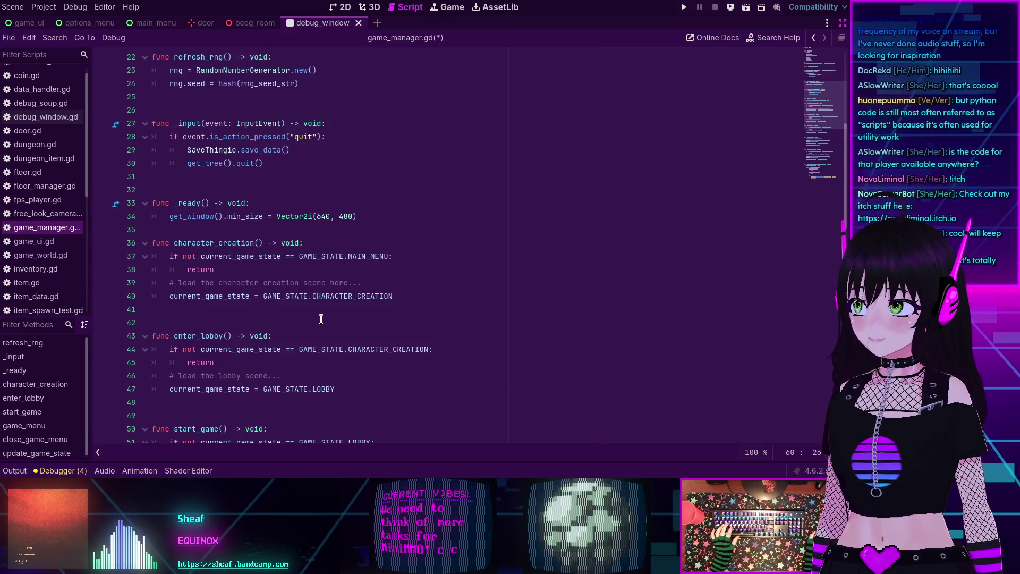
pyautogui.scroll(-2, 321, 319)
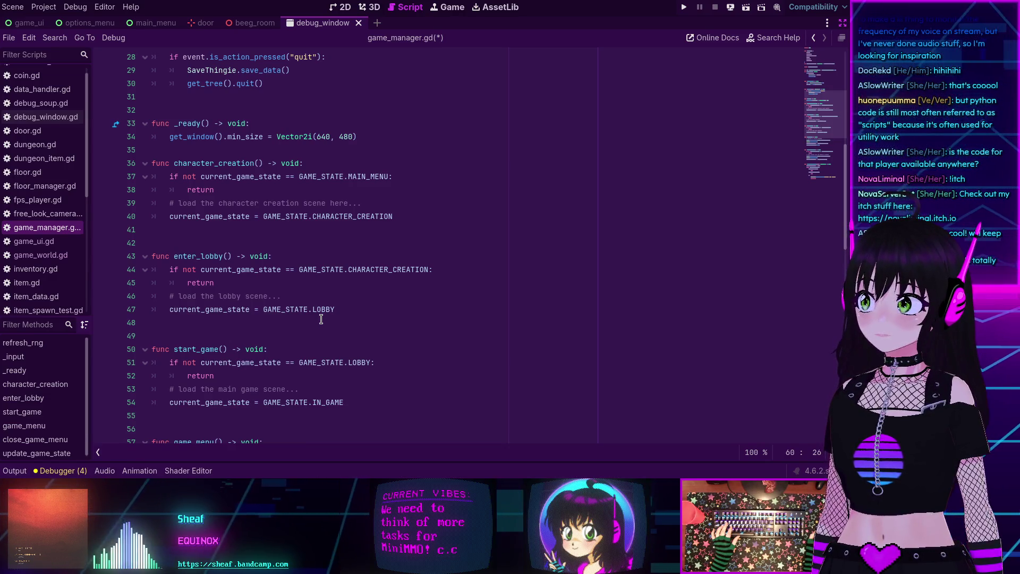
pyautogui.scroll(-8, 321, 319)
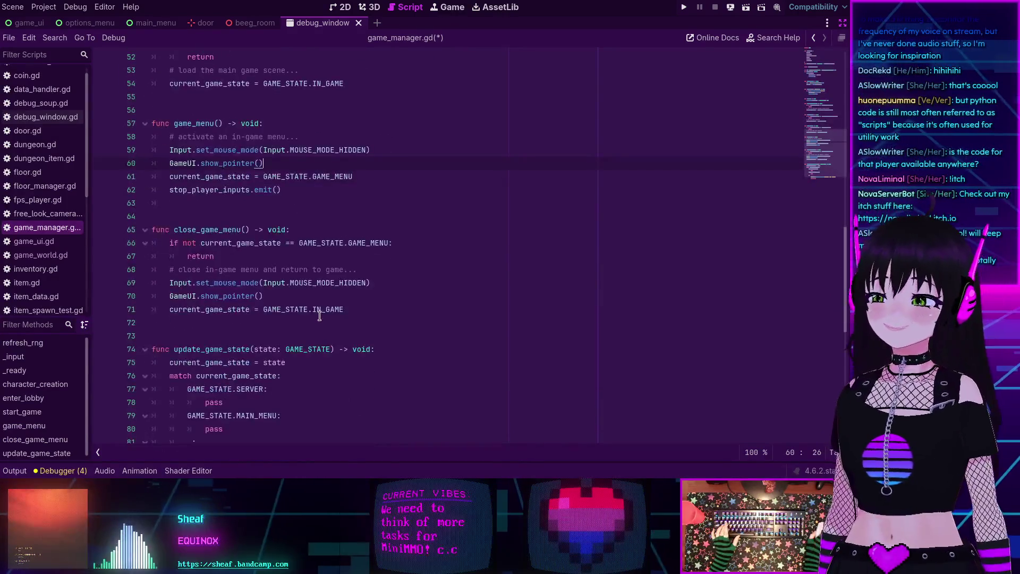
pyautogui.scroll(3, 318, 314)
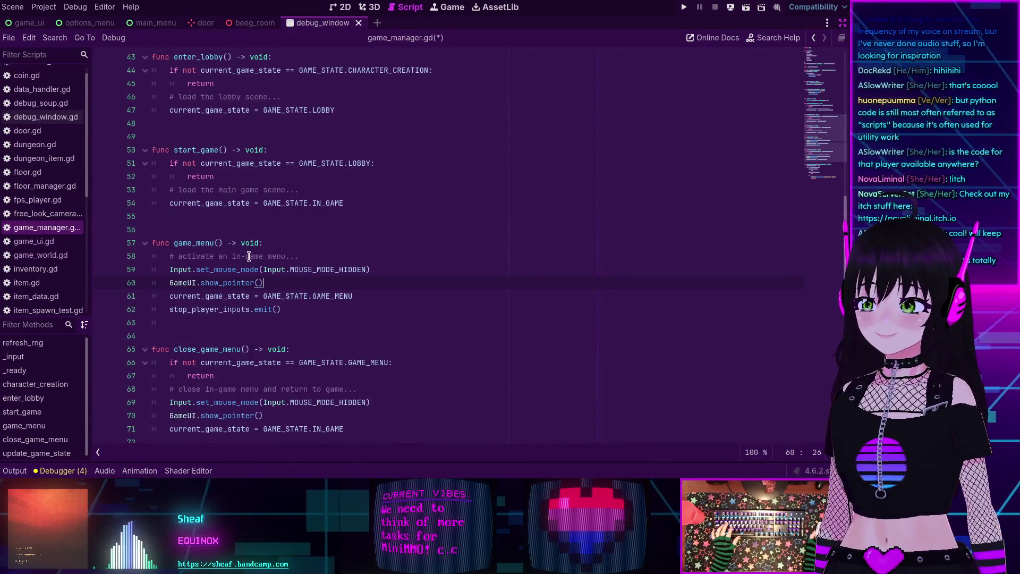
pyautogui.scroll(-2, 266, 253)
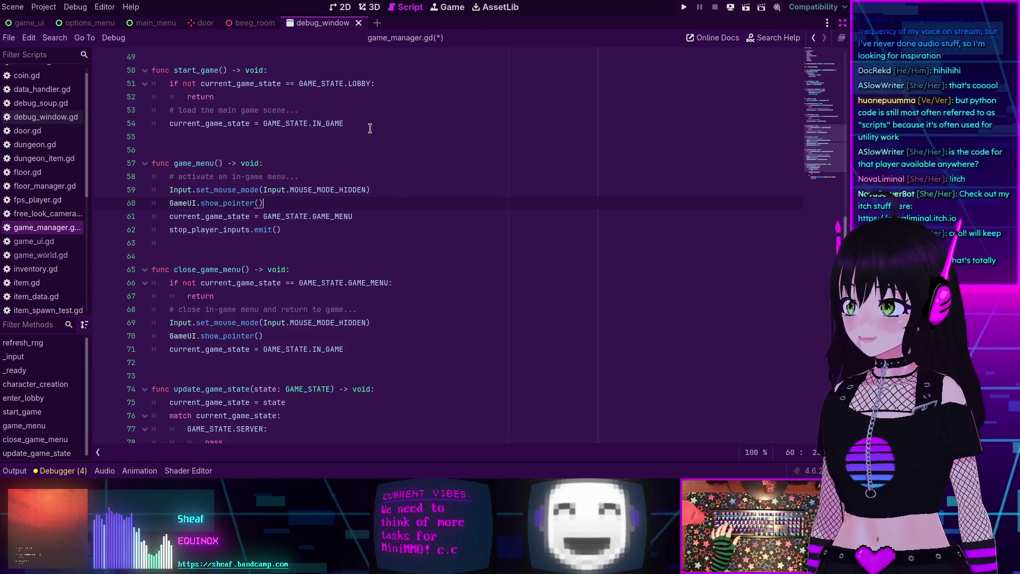
pyautogui.scroll(-4, 252, 204)
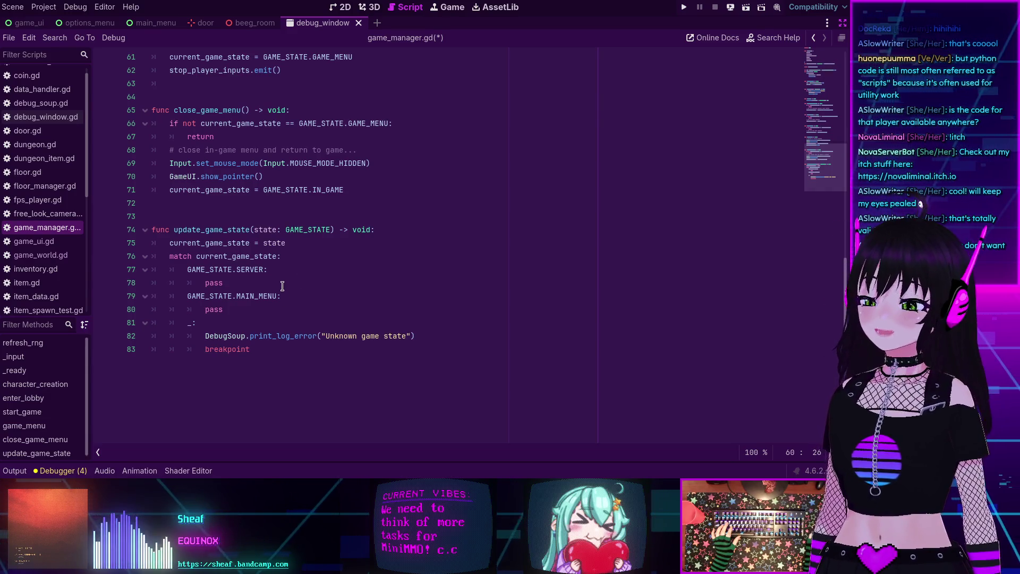
pyautogui.scroll(-1, 226, 279)
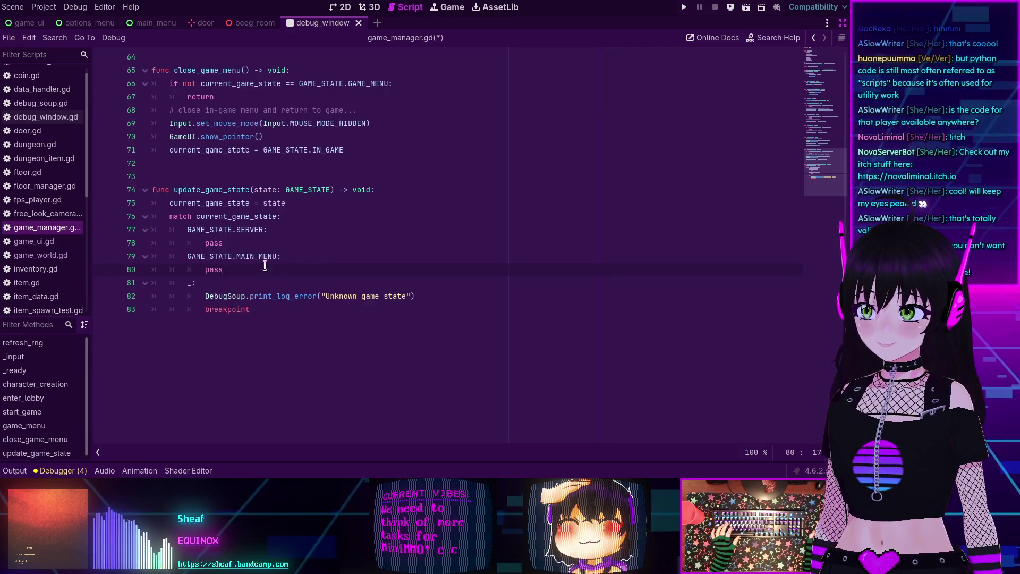
# Add a GAME_STATE.CHARACTER_CREATION: case below MAIN_MENU with a pass body
pyautogui.press('Return')
pyautogui.write('Game')
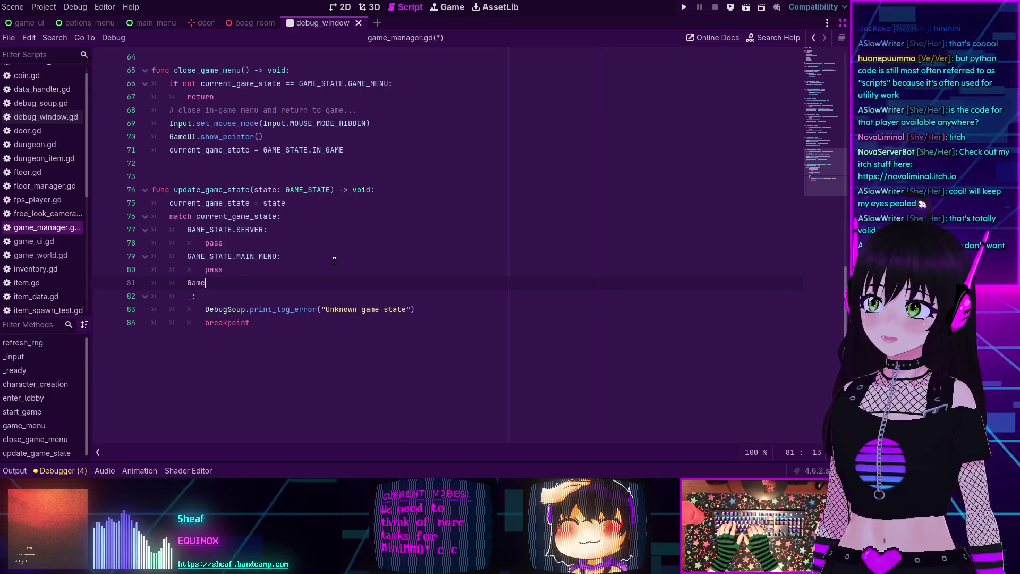
pyautogui.press('Down')
pyautogui.press('Down')
pyautogui.press('Down')
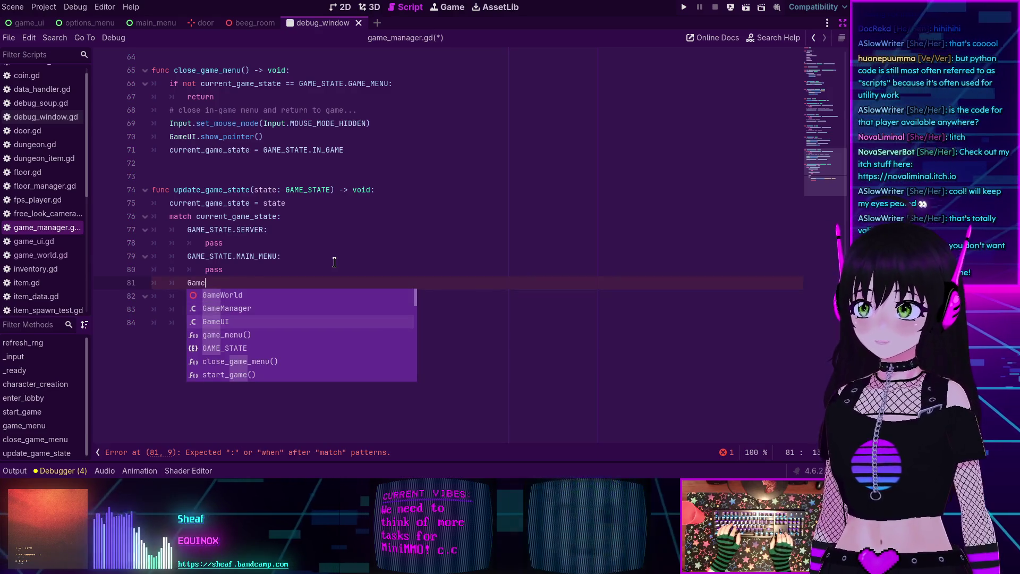
pyautogui.press('Return')
pyautogui.write('.')
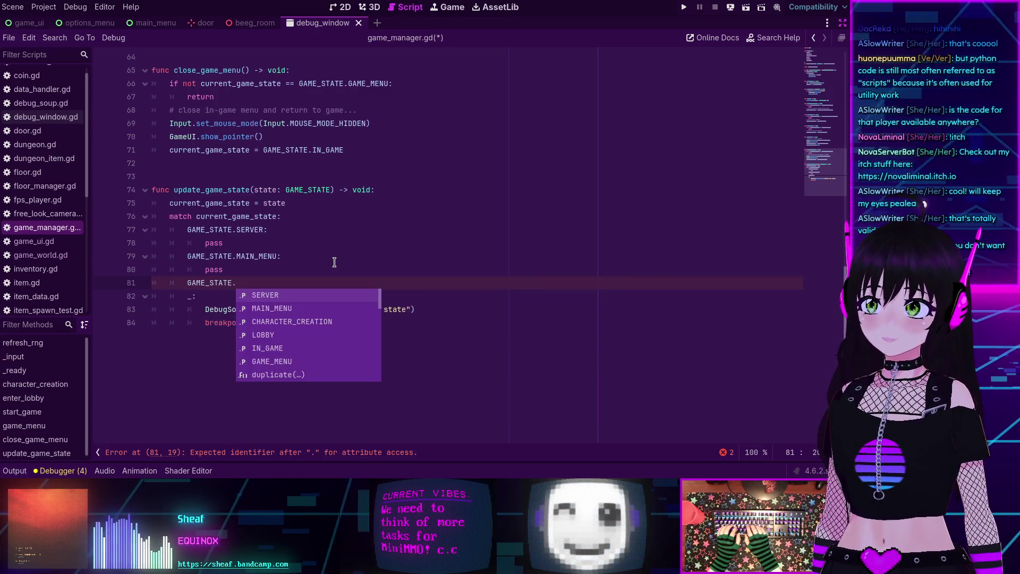
pyautogui.press('Down')
pyautogui.press('Down')
pyautogui.press('Return')
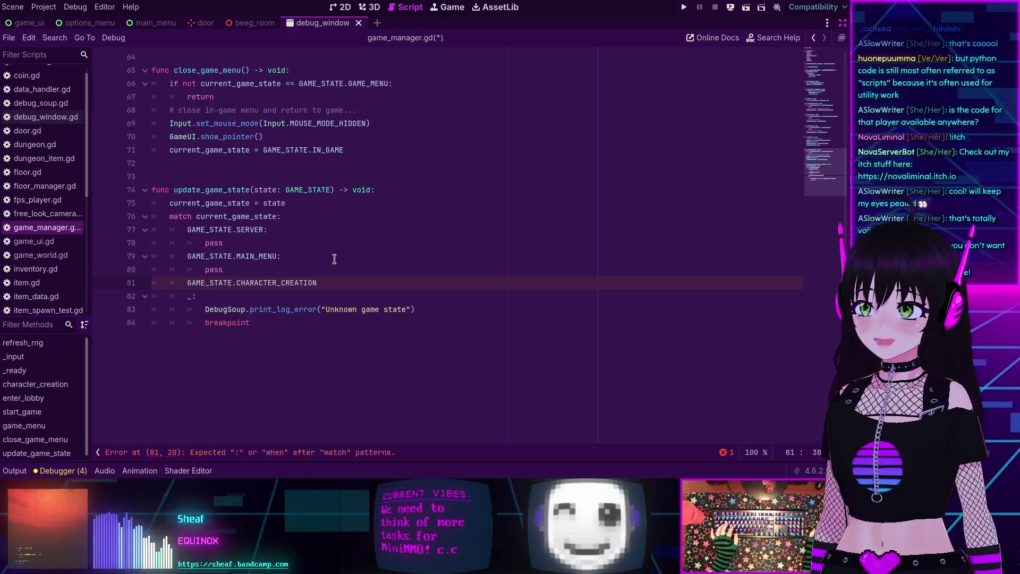
pyautogui.write(':')
pyautogui.scroll(9, 211, 111)
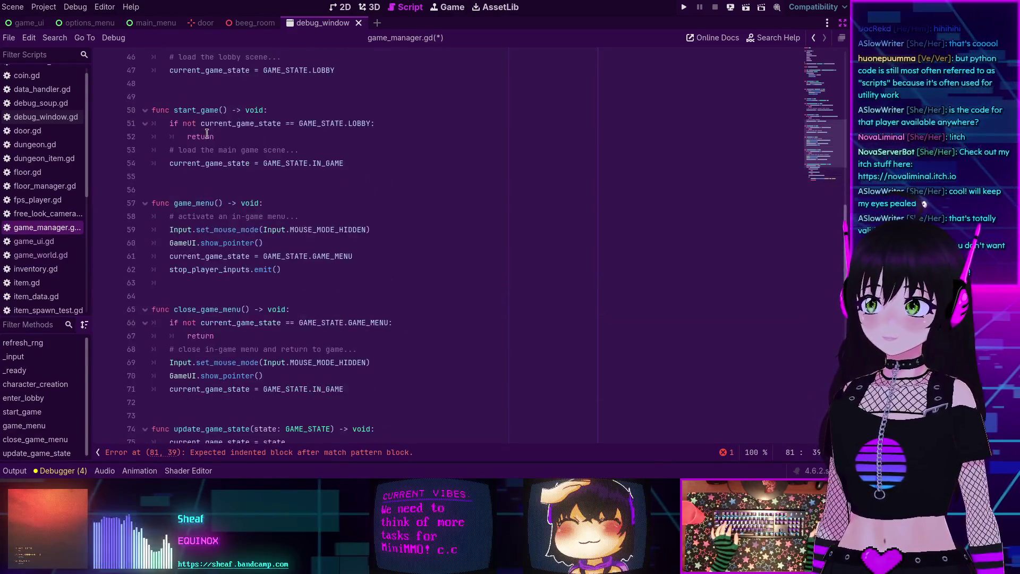
pyautogui.scroll(3, 223, 116)
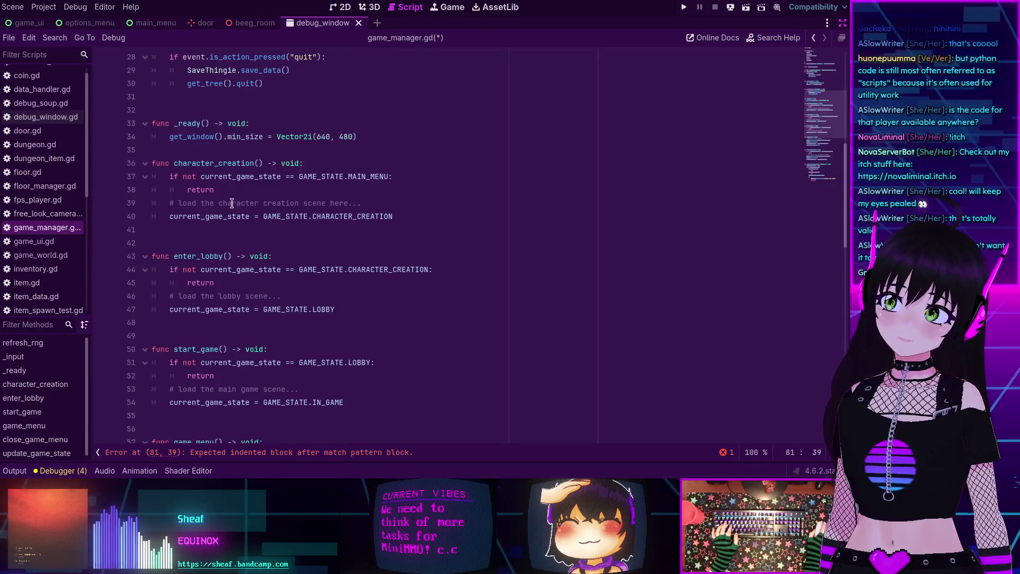
pyautogui.press('Return')
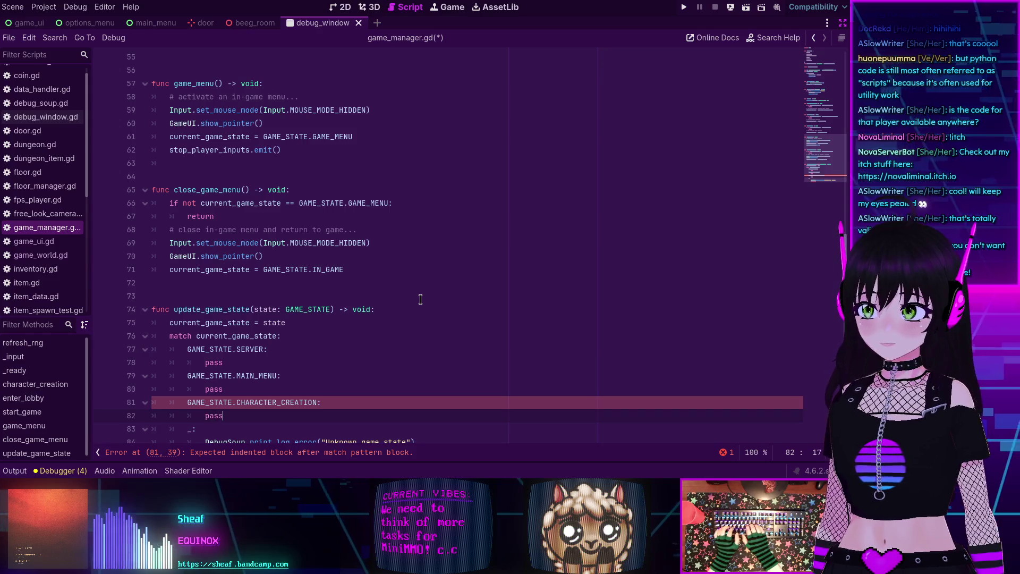
# Add a GAME_STATE.LOBBY: case and open its indented body
pyautogui.press('Return')
pyautogui.write('GAME')
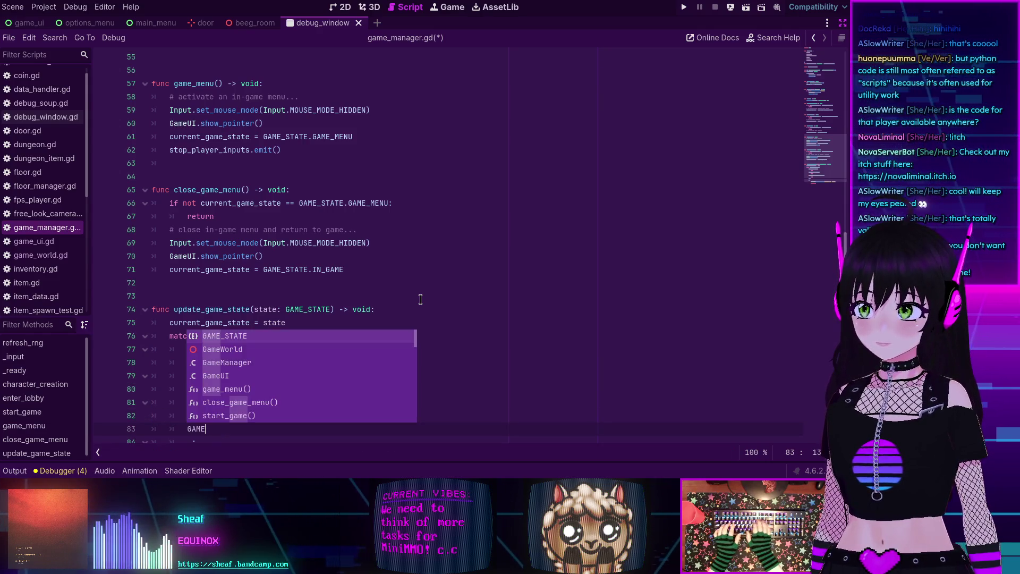
pyautogui.press('Return')
pyautogui.scroll(-1, 419, 298)
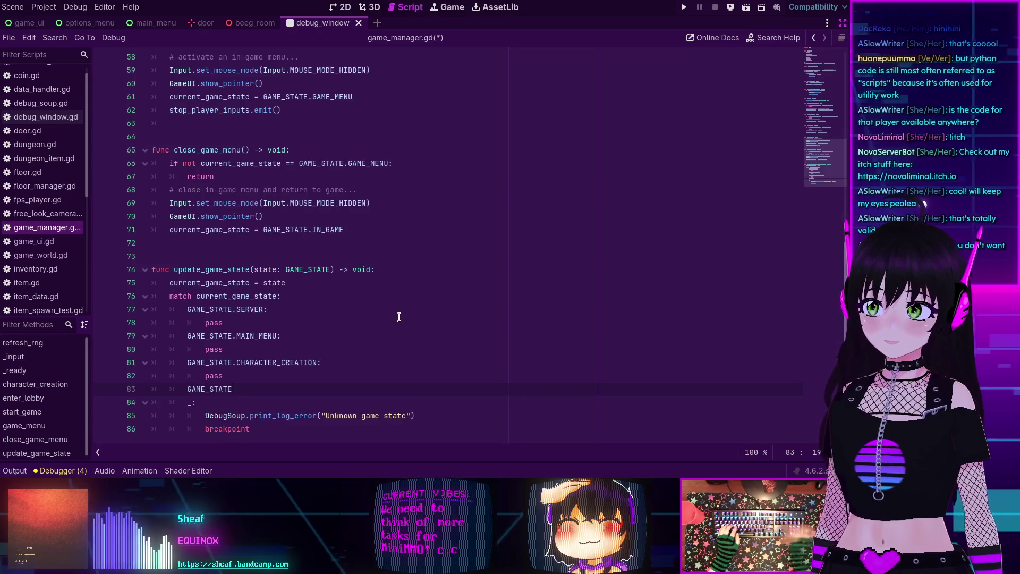
pyautogui.write('.')
pyautogui.press('Down')
pyautogui.press('Down')
pyautogui.press('Down')
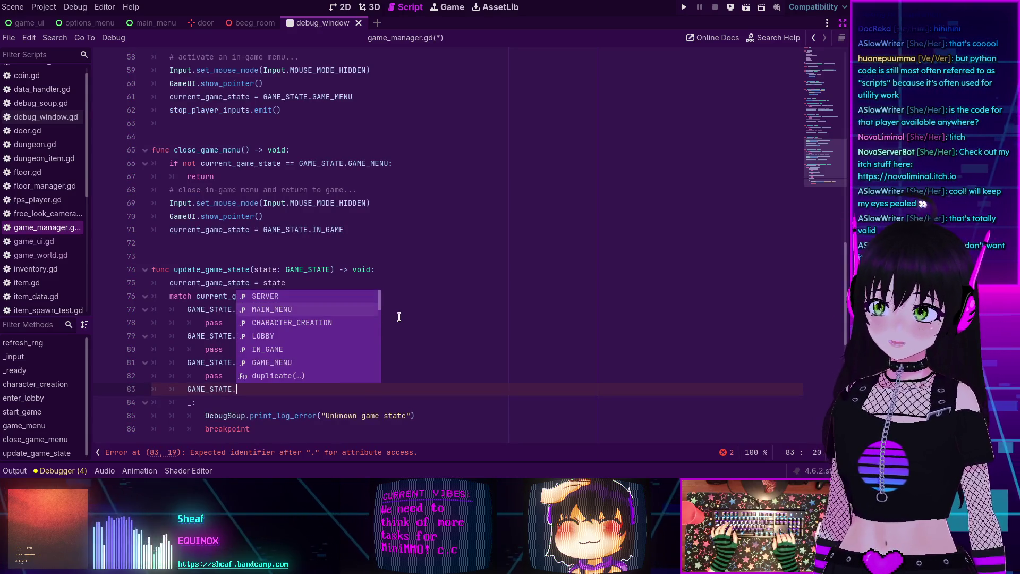
pyautogui.press('Return')
pyautogui.scroll(5, 399, 317)
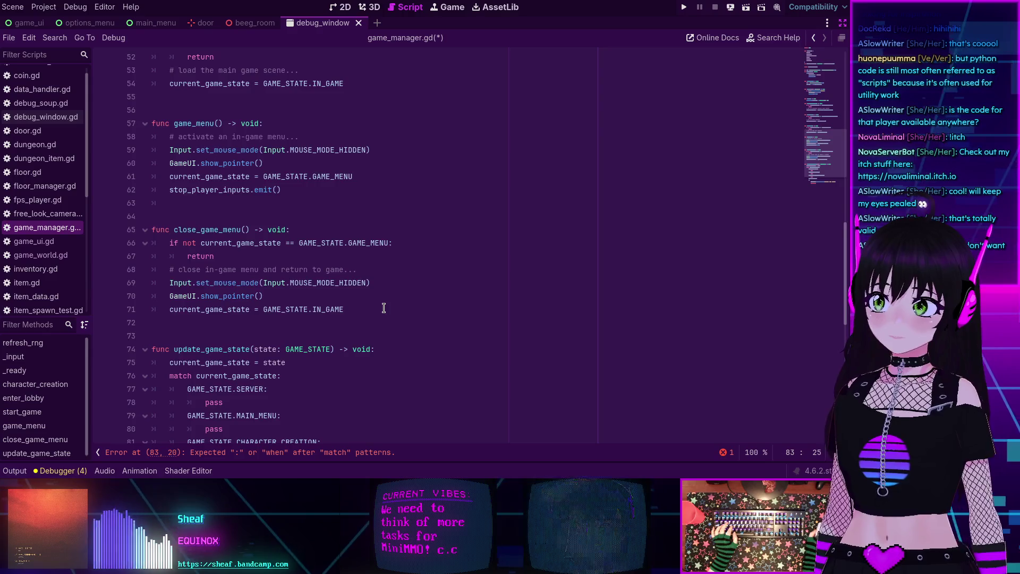
pyautogui.scroll(3, 384, 308)
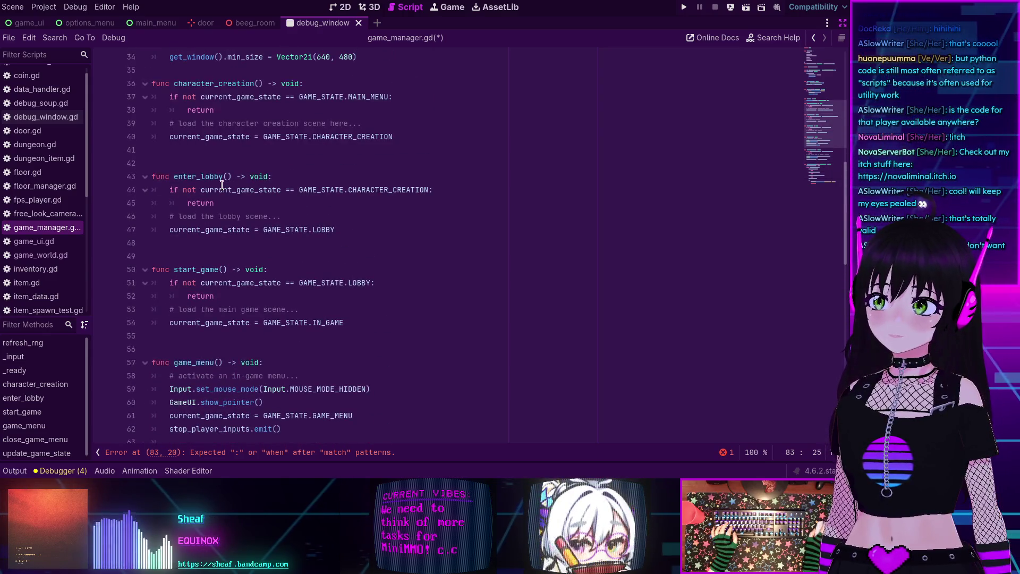
pyautogui.scroll(-7, 307, 198)
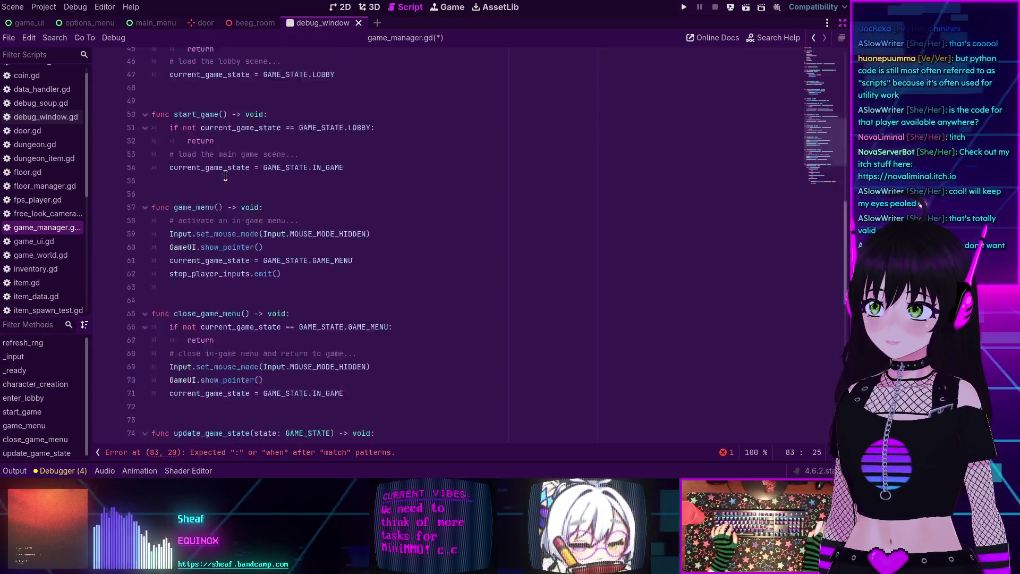
pyautogui.scroll(-2, 378, 313)
pyautogui.write(':')
pyautogui.press('Return')
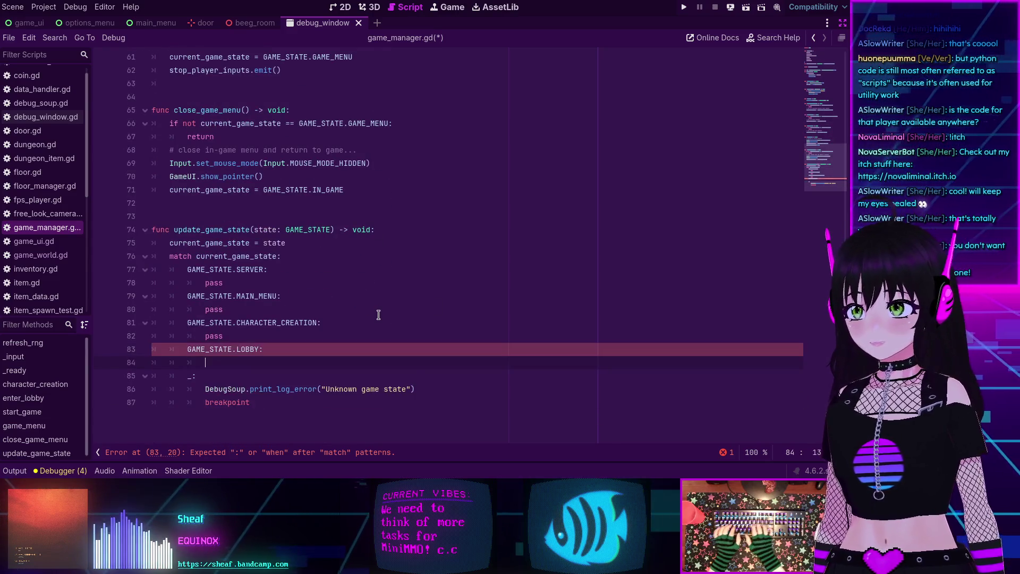
pyautogui.write('pass')
# Add a GAME_STATE.IN_GAME: case with pass, correcting a mistaken SERVER completion
pyautogui.press('Return')
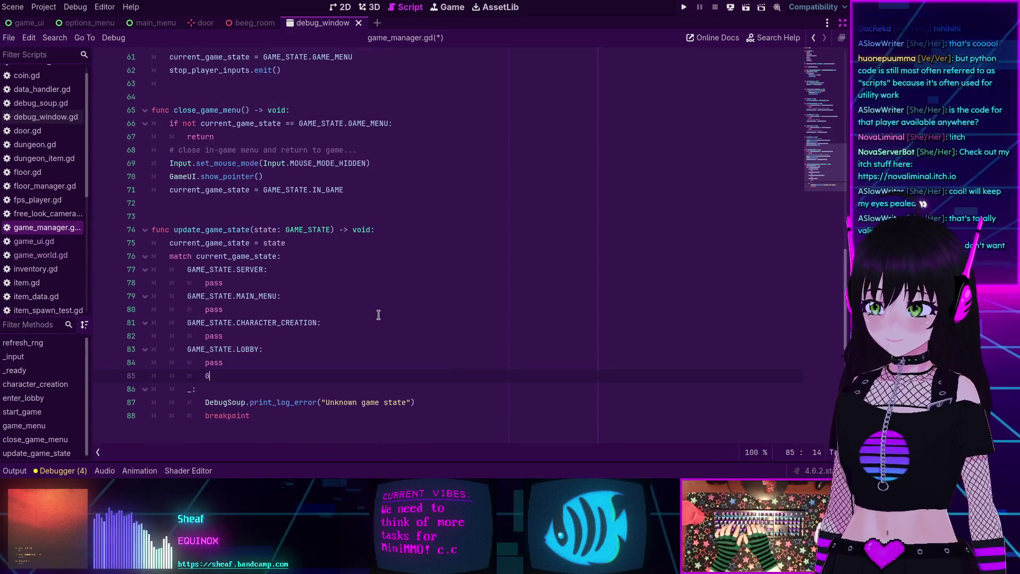
pyautogui.write('GAME')
pyautogui.press('Return')
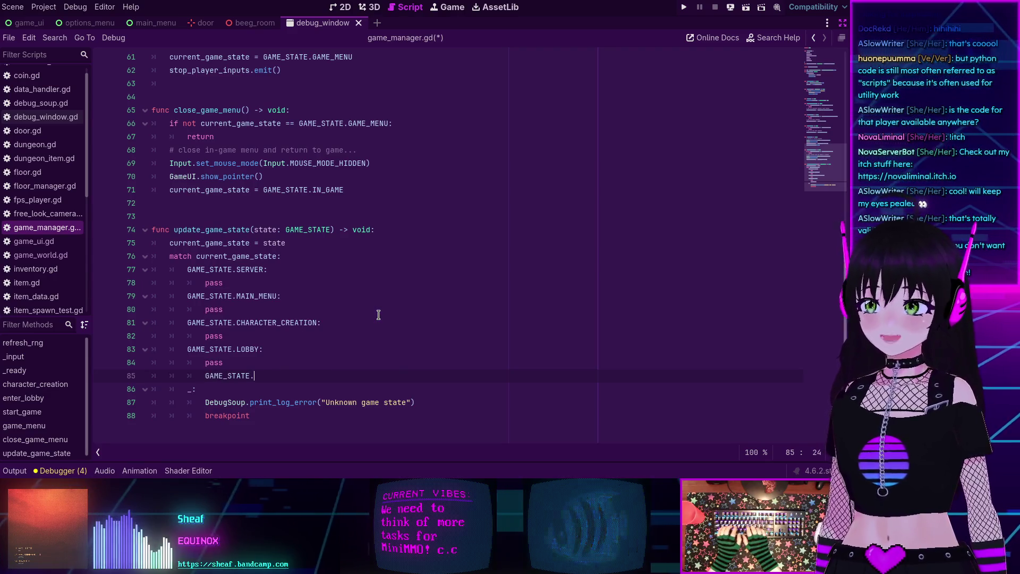
pyautogui.write('.')
pyautogui.press('Return')
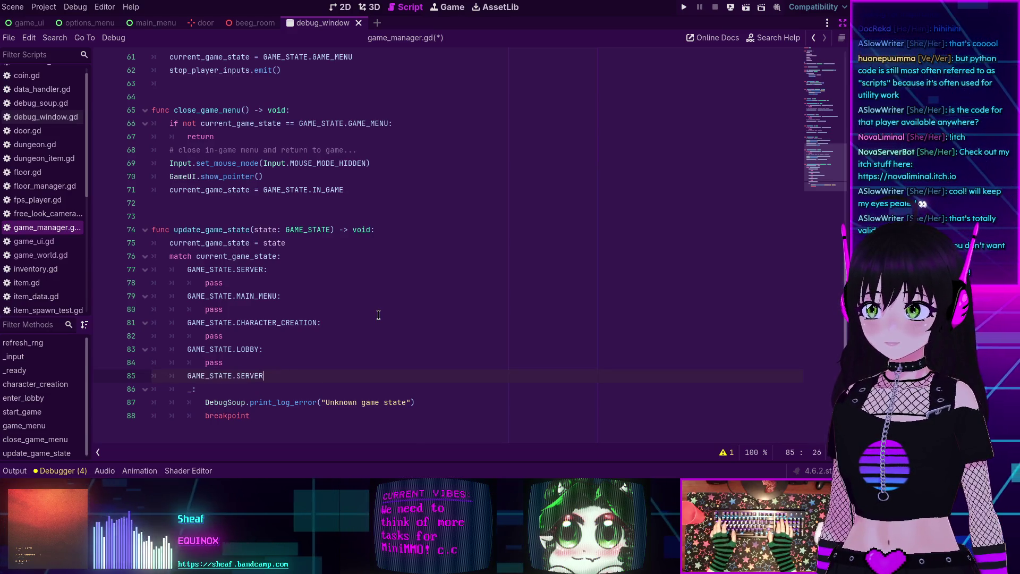
pyautogui.press('BackSpace')
pyautogui.press('BackSpace')
pyautogui.press('BackSpace')
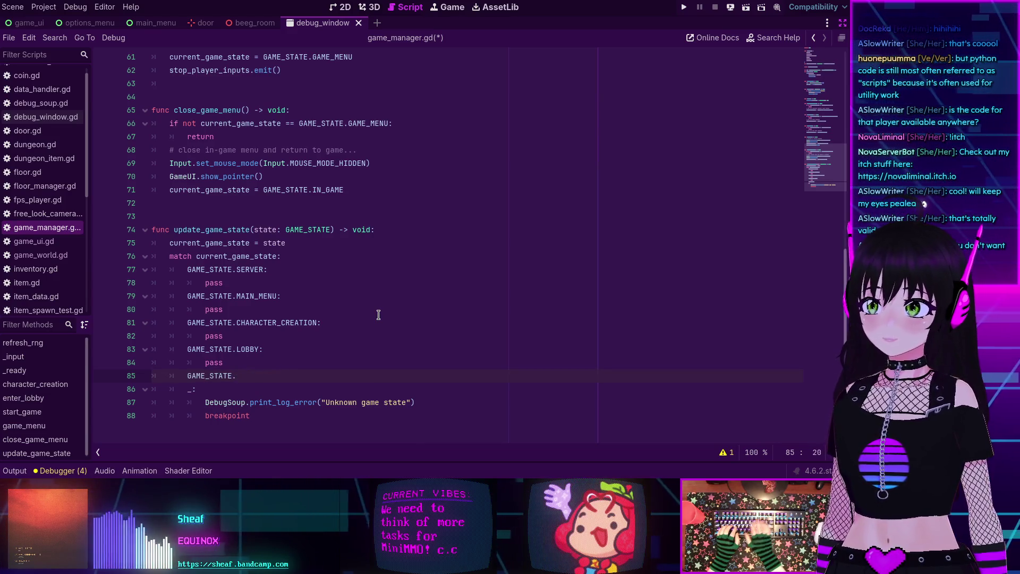
pyautogui.press('Down')
pyautogui.press('Down')
pyautogui.press('Down')
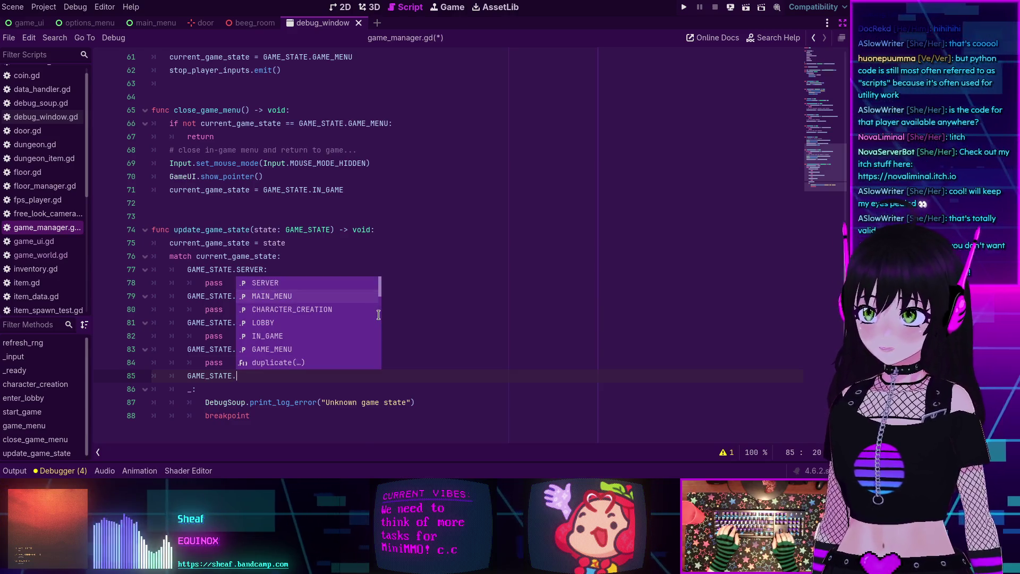
pyautogui.press('Return')
pyautogui.write(':')
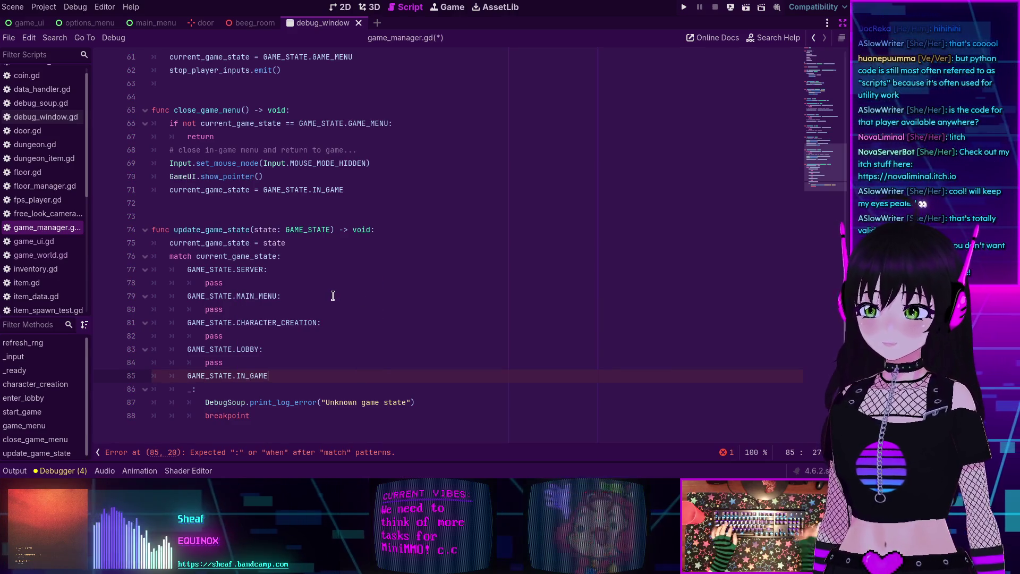
pyautogui.scroll(7, 340, 251)
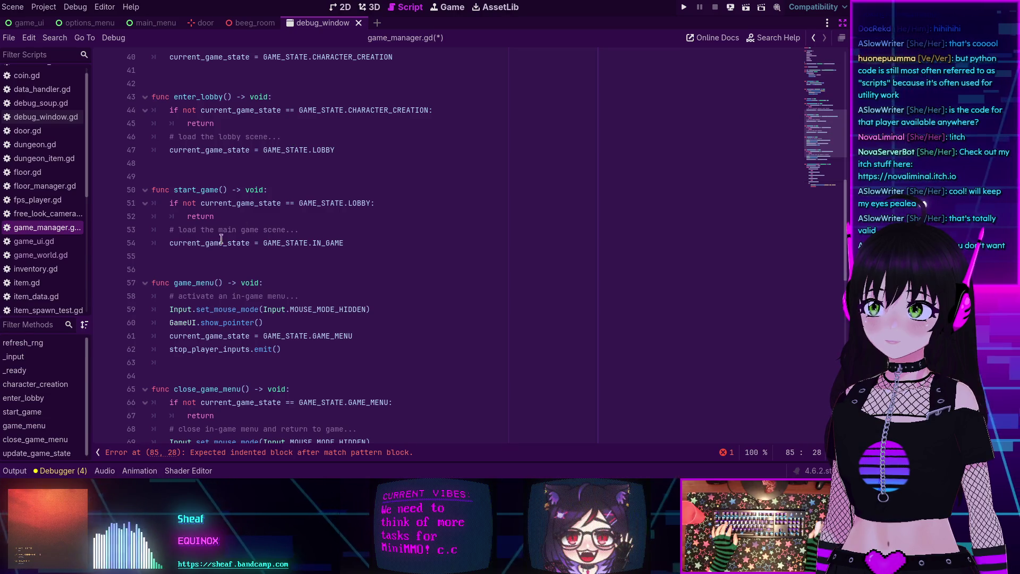
pyautogui.scroll(-8, 250, 213)
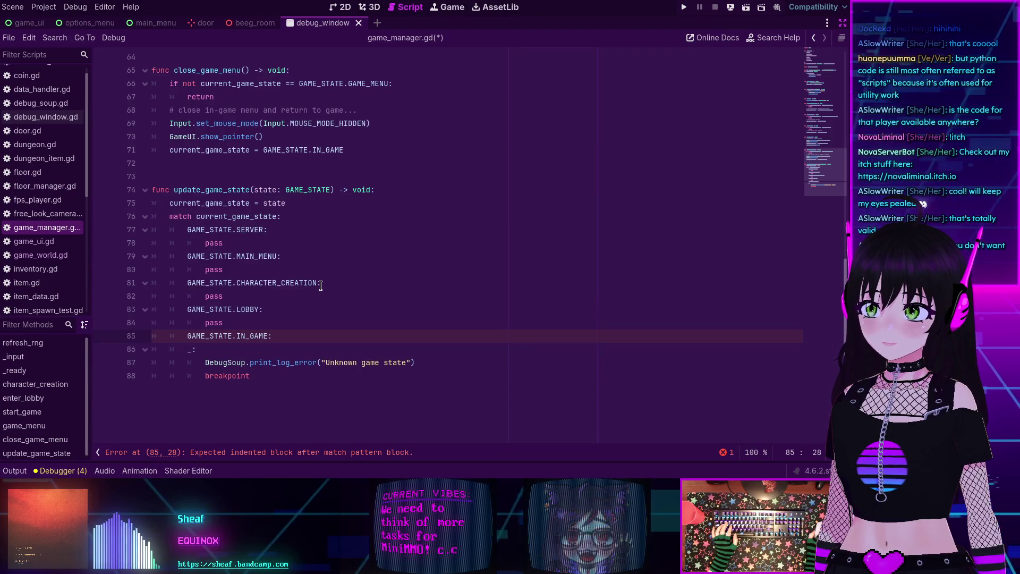
pyautogui.press('Return')
pyautogui.write('pass')
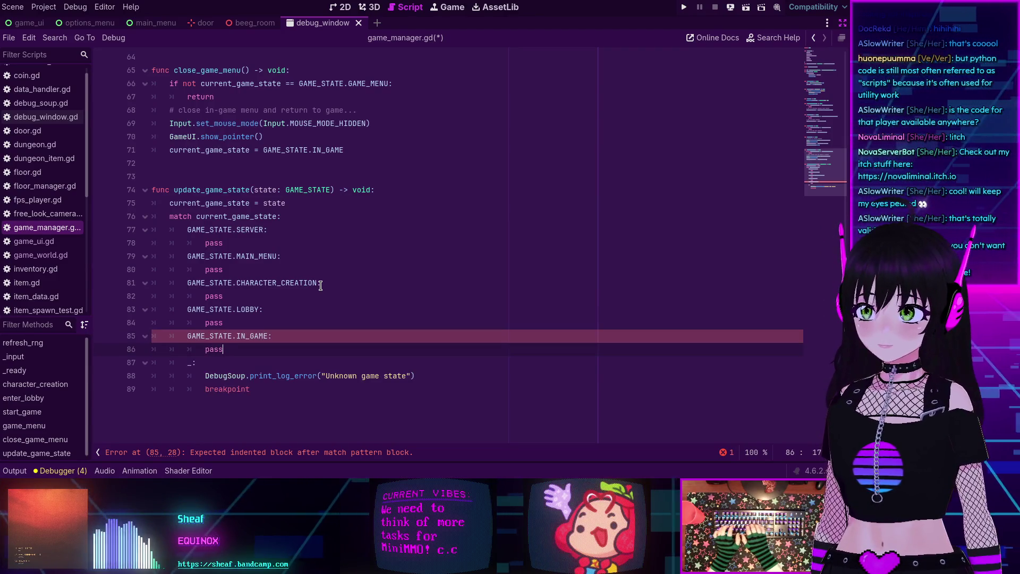
# Add a GAME_STATE.GAME_MENU: case with a pass body
pyautogui.press('Return')
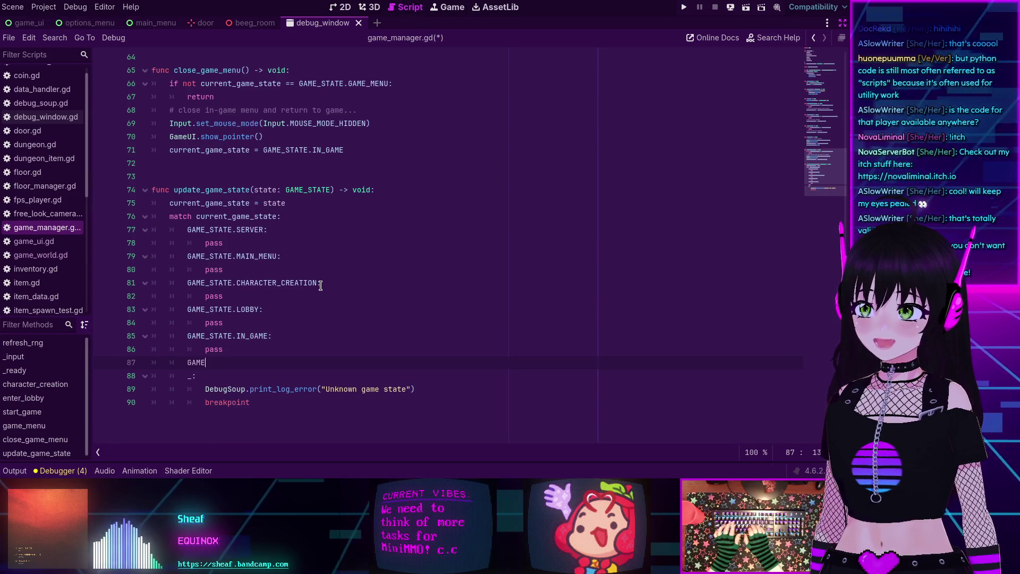
pyautogui.write('GAME')
pyautogui.press('Return')
pyautogui.write('.')
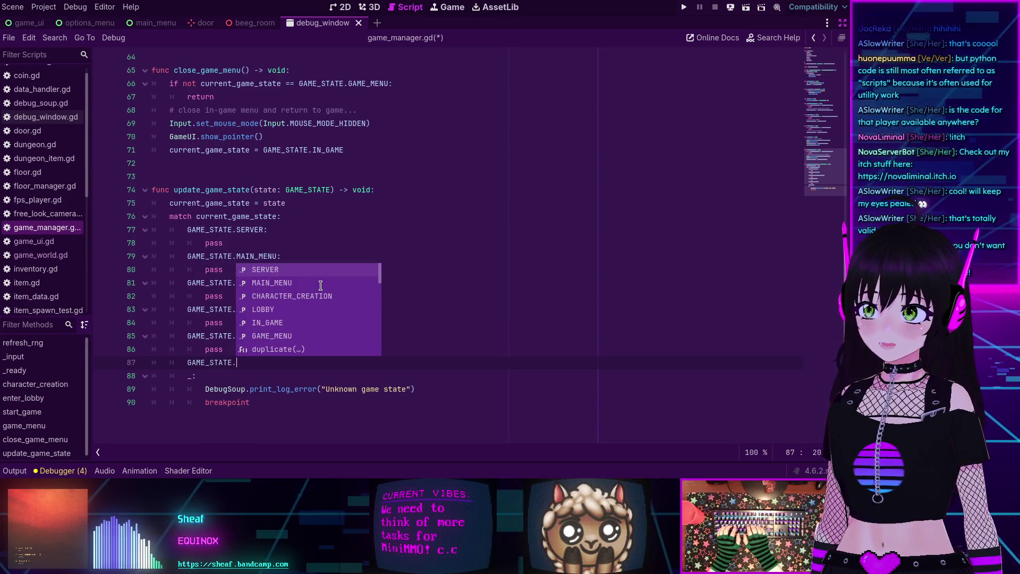
pyautogui.press('Down')
pyautogui.press('Down')
pyautogui.press('Down')
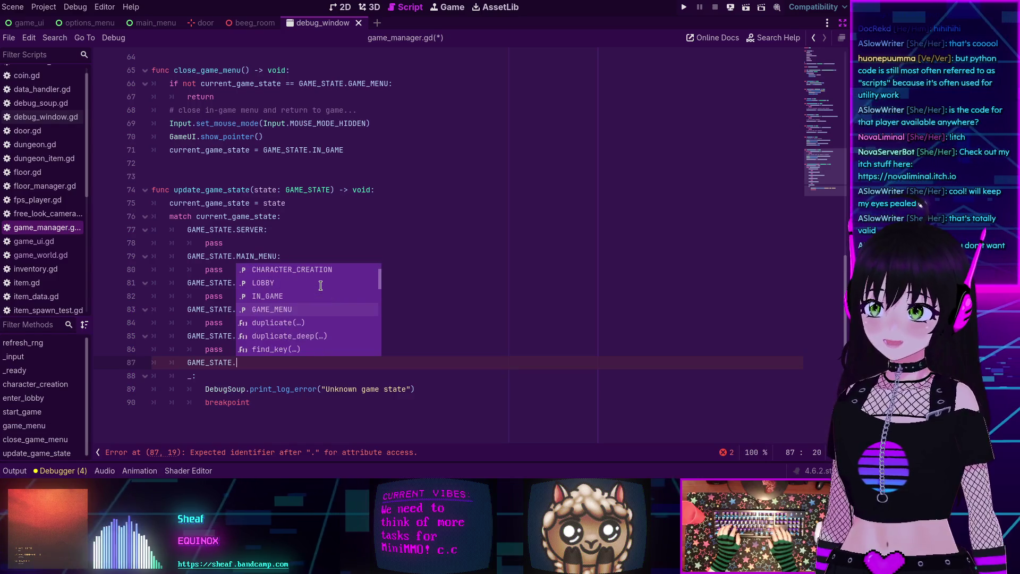
pyautogui.press('Return')
pyautogui.write(':')
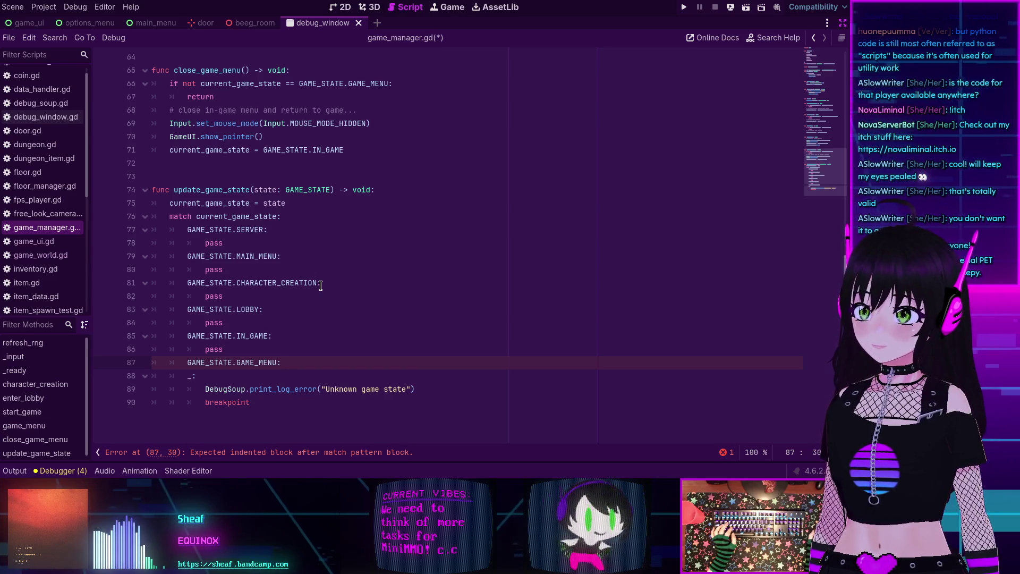
pyautogui.scroll(-2, 321, 285)
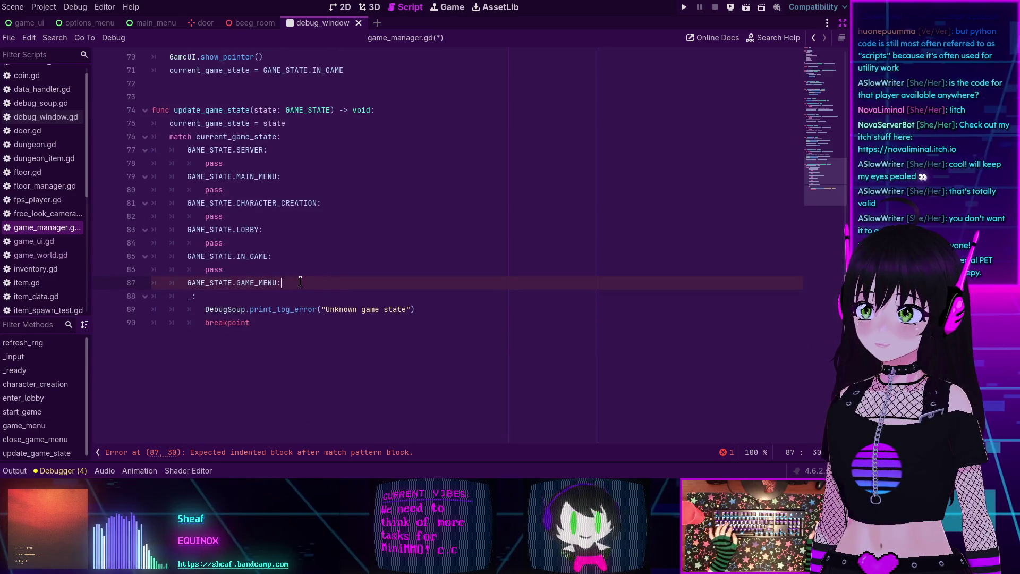
pyautogui.press('Return')
pyautogui.write('pass')
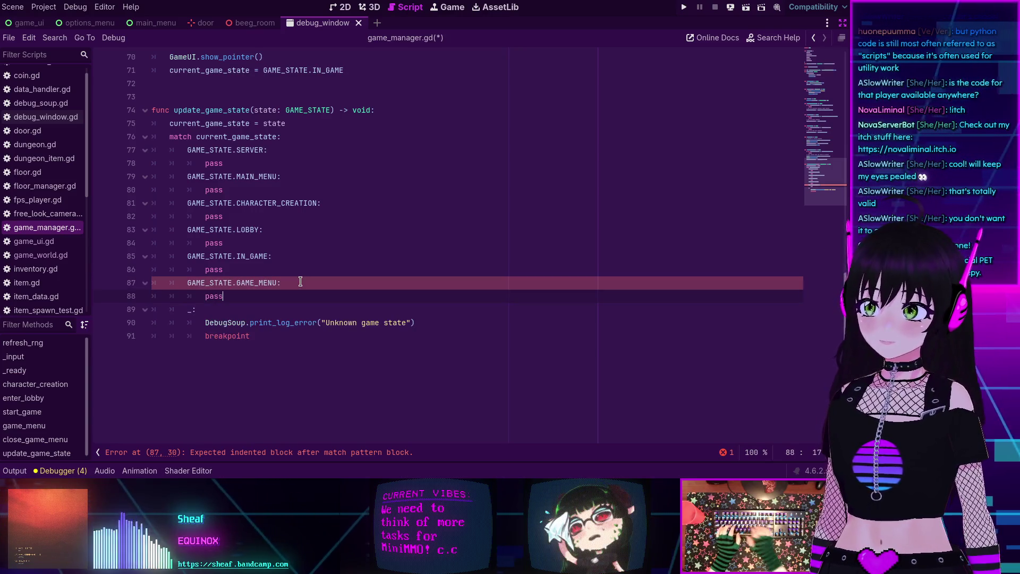
pyautogui.scroll(4, 345, 235)
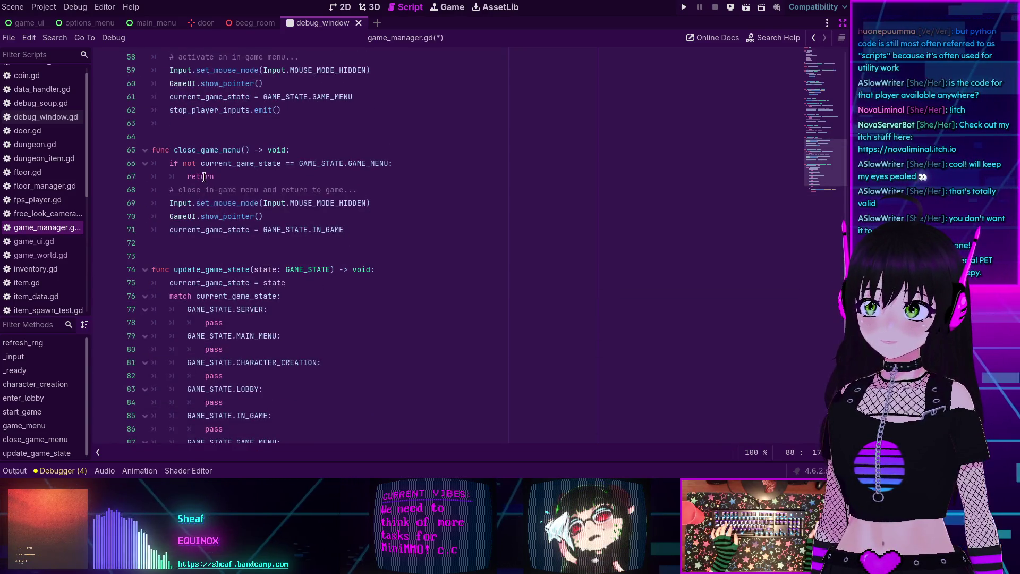
# Paste the Input.set_mouse_mode and GameUI.show_pointer lines from game_menu under IN_GAME, fixing indentation
pyautogui.scroll(-1, 205, 177)
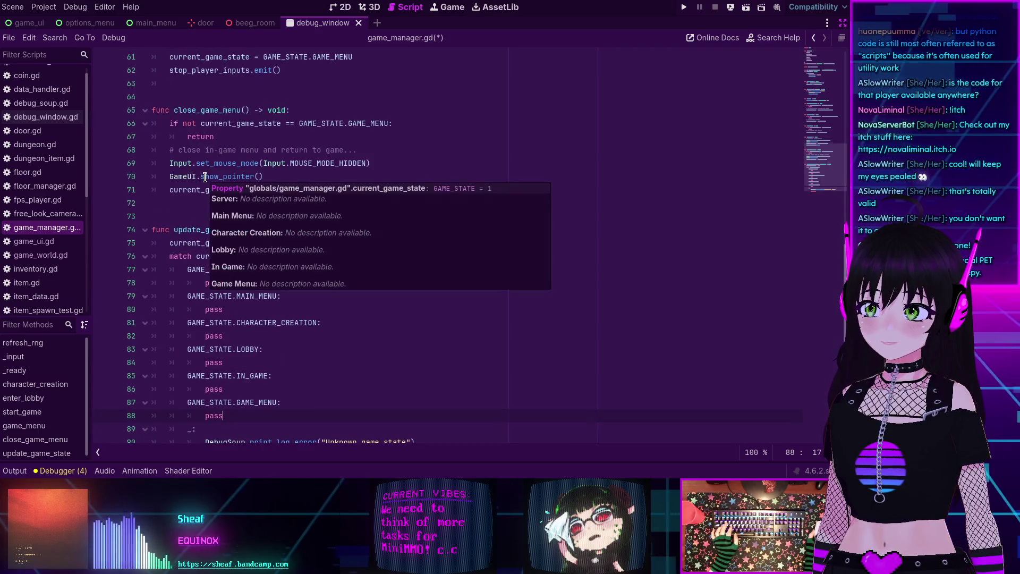
pyautogui.scroll(3, 204, 176)
pyautogui.scroll(-1, 205, 177)
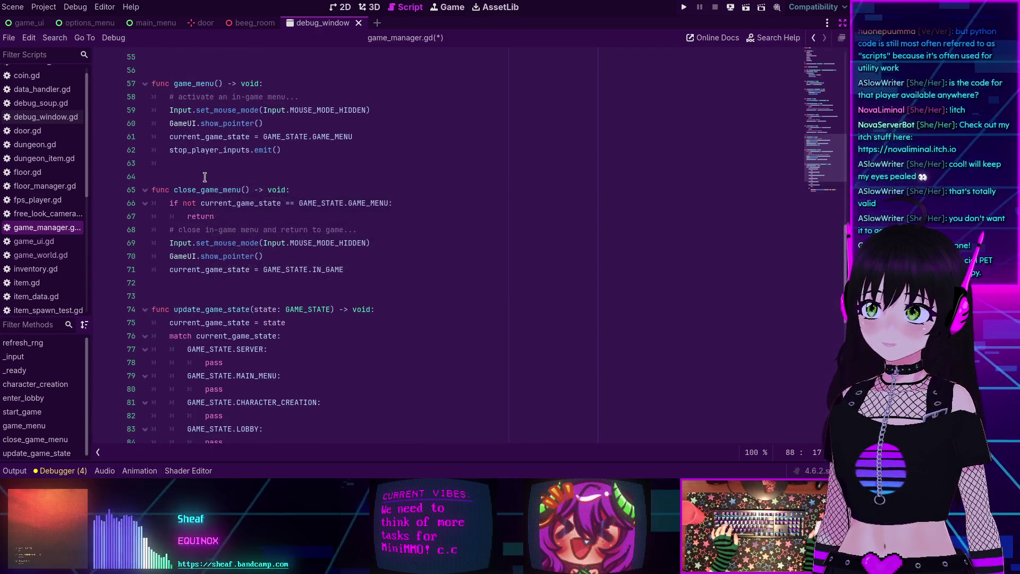
pyautogui.scroll(2, 205, 177)
pyautogui.moveTo(263, 203)
pyautogui.mouseDown()
pyautogui.moveTo(182, 204)
pyautogui.moveTo(170, 195)
pyautogui.mouseUp()
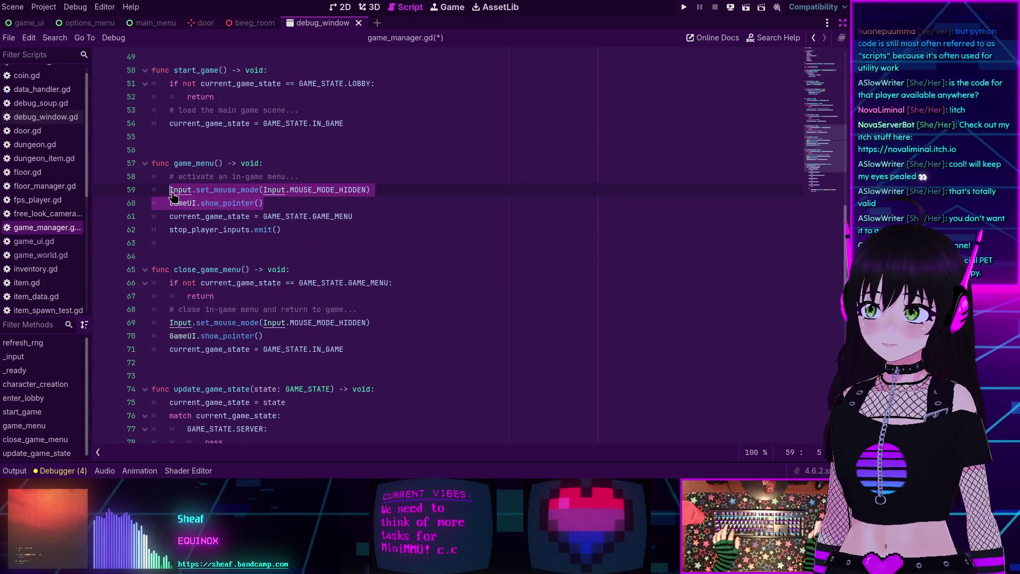
pyautogui.scroll(-5, 175, 198)
pyautogui.click(272, 335)
pyautogui.press('Return')
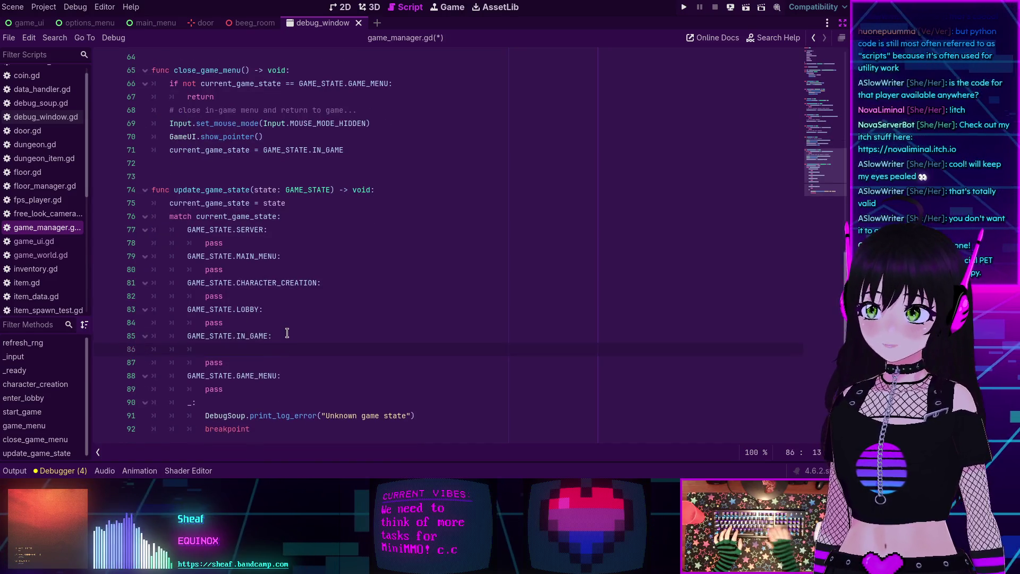
pyautogui.write('Input.set_mouse_mode(Input.MOUSE_MODE_HIDDEN) \tGameUI.show_pointer()')
pyautogui.press('Home')
pyautogui.press('Tab')
pyautogui.press('Tab')
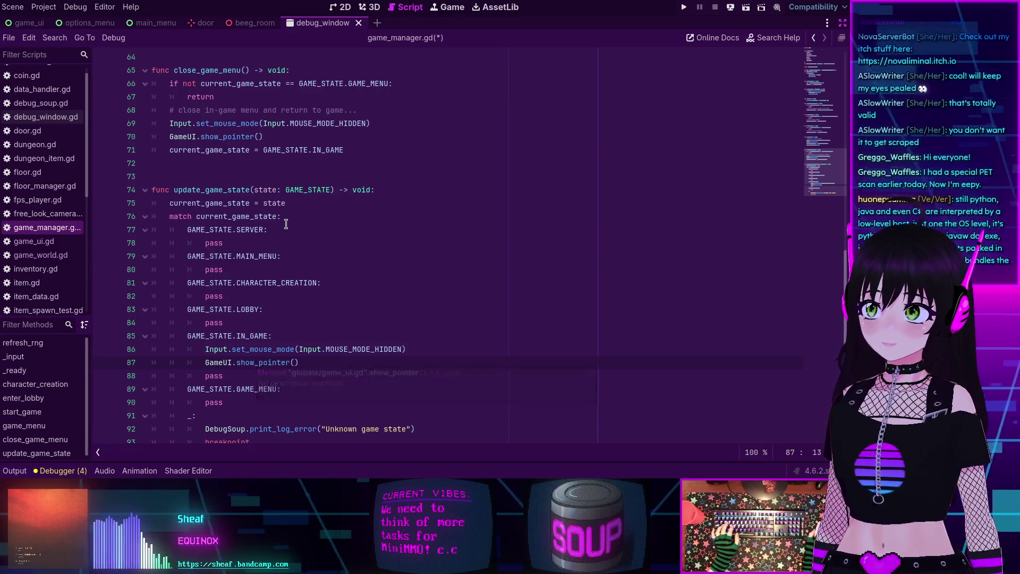
# Search all project files for stop_player_inputs, listing 5 matches
pyautogui.scroll(3, 286, 223)
pyautogui.scroll(1, 286, 224)
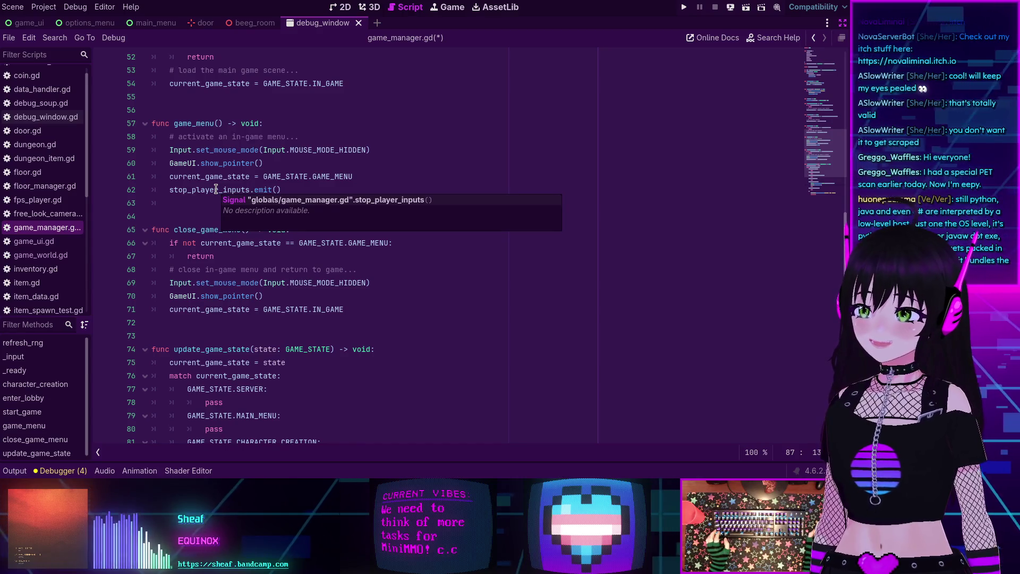
pyautogui.doubleClick(216, 189)
pyautogui.hotkey('ctrl', 'shift', 'f')
pyautogui.click(420, 289)
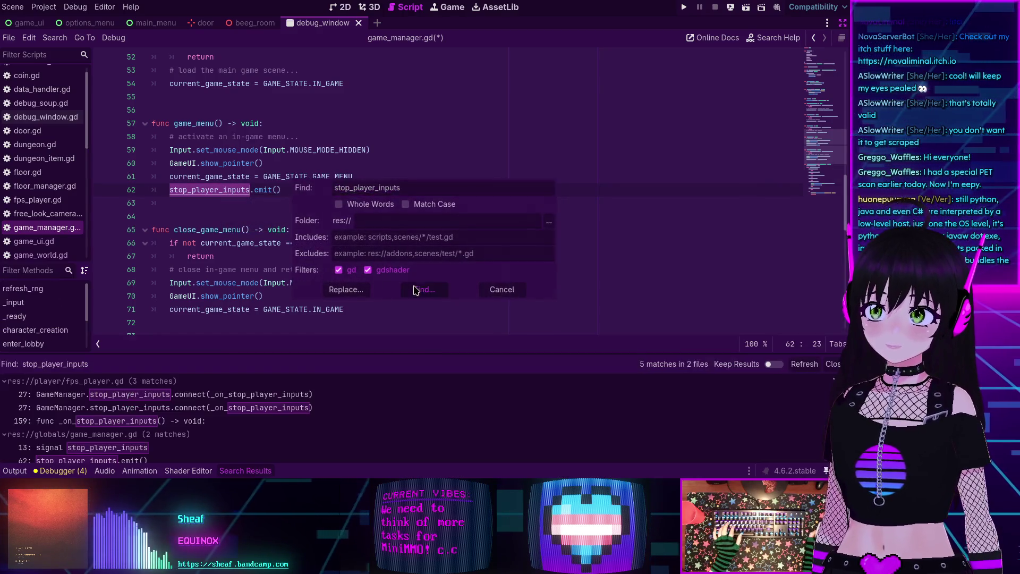
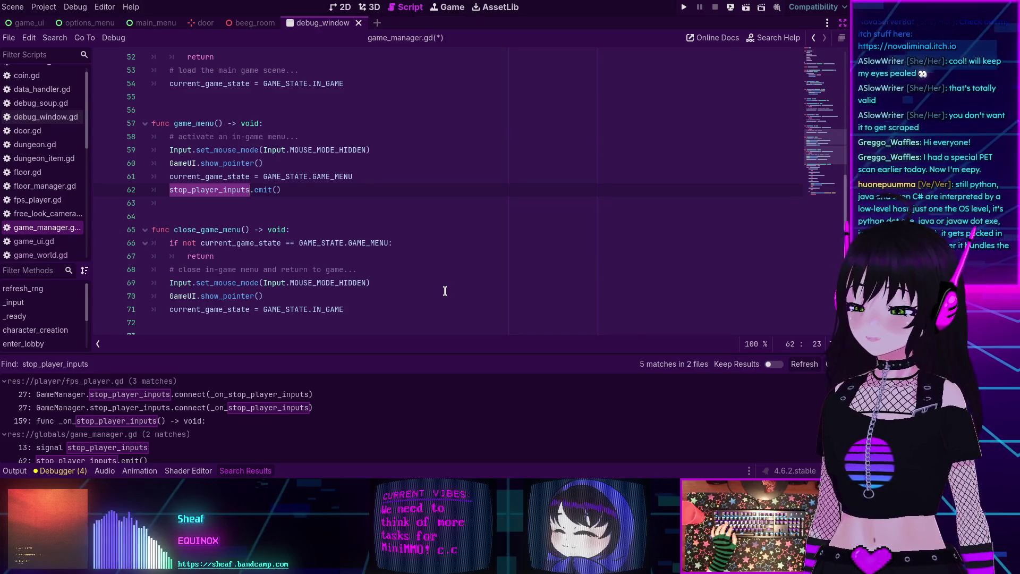
# Look through the previous search results, then close that Search Results panel
pyautogui.scroll(-4, 383, 286)
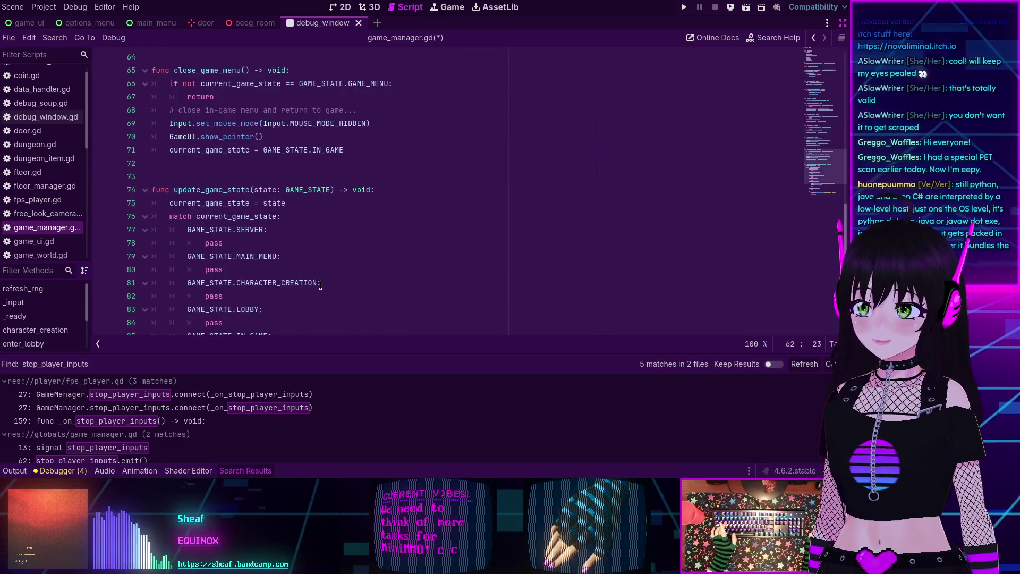
pyautogui.scroll(2, 318, 281)
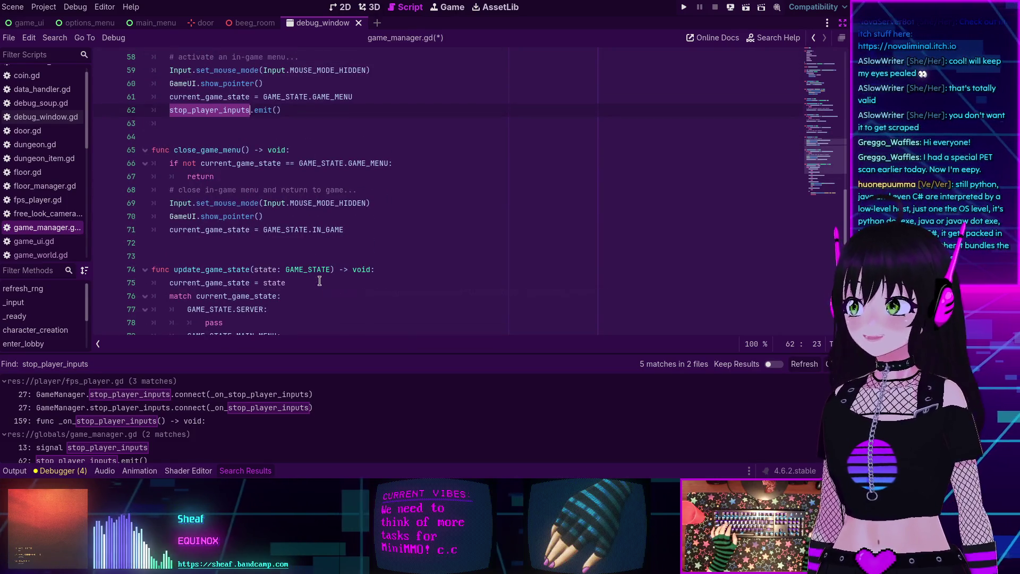
pyautogui.scroll(-6, 319, 281)
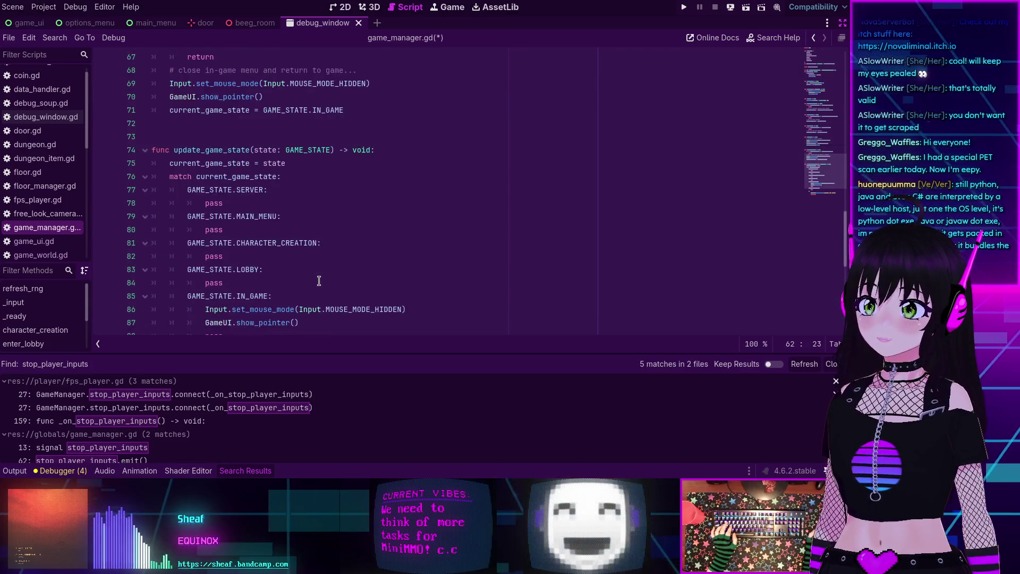
pyautogui.scroll(8, 319, 281)
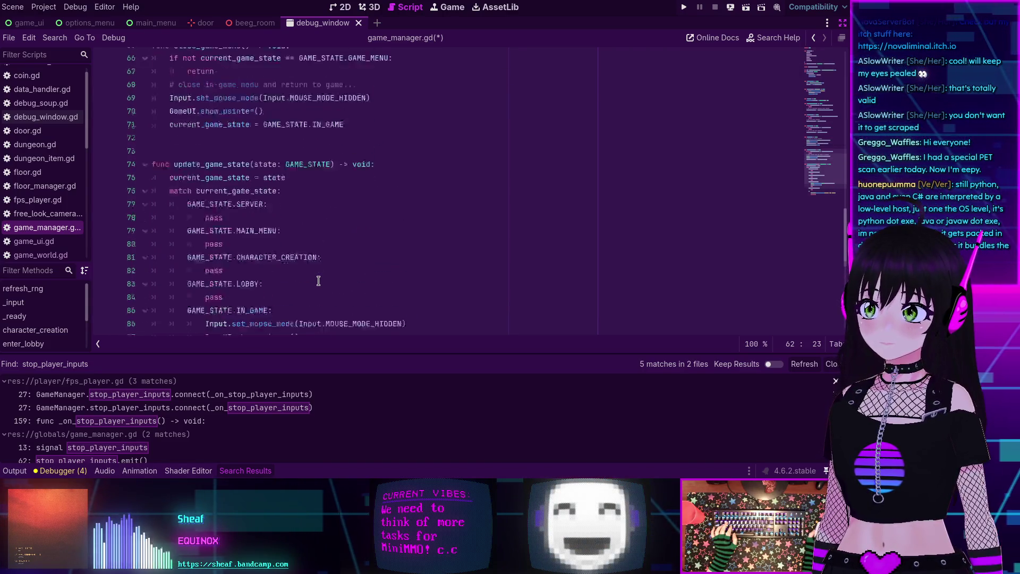
pyautogui.scroll(2, 319, 279)
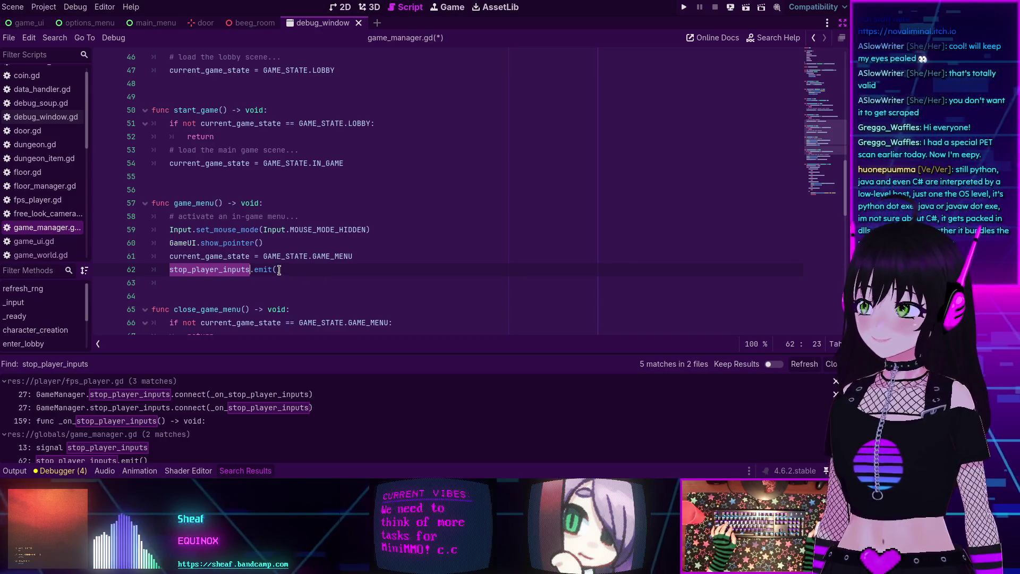
pyautogui.scroll(-7, 279, 270)
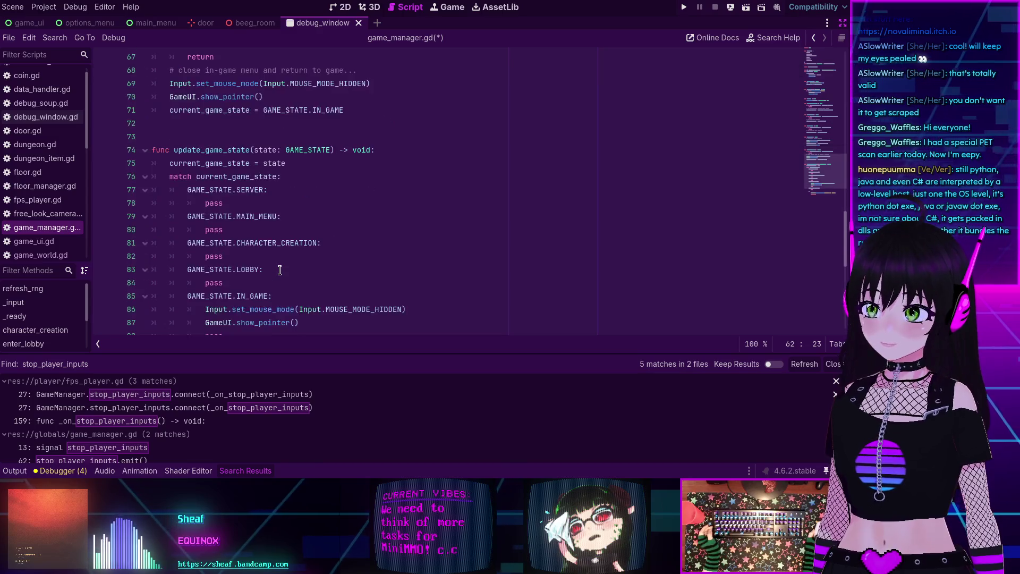
pyautogui.scroll(-2, 279, 270)
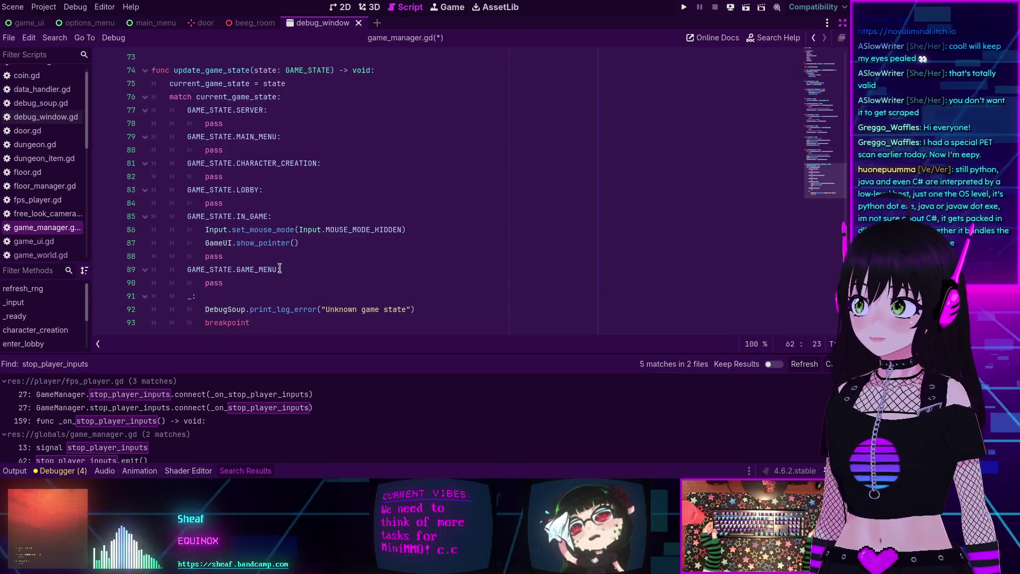
pyautogui.scroll(1, 279, 270)
pyautogui.scroll(-2, 280, 270)
pyautogui.scroll(2, 279, 270)
pyautogui.scroll(-1, 279, 269)
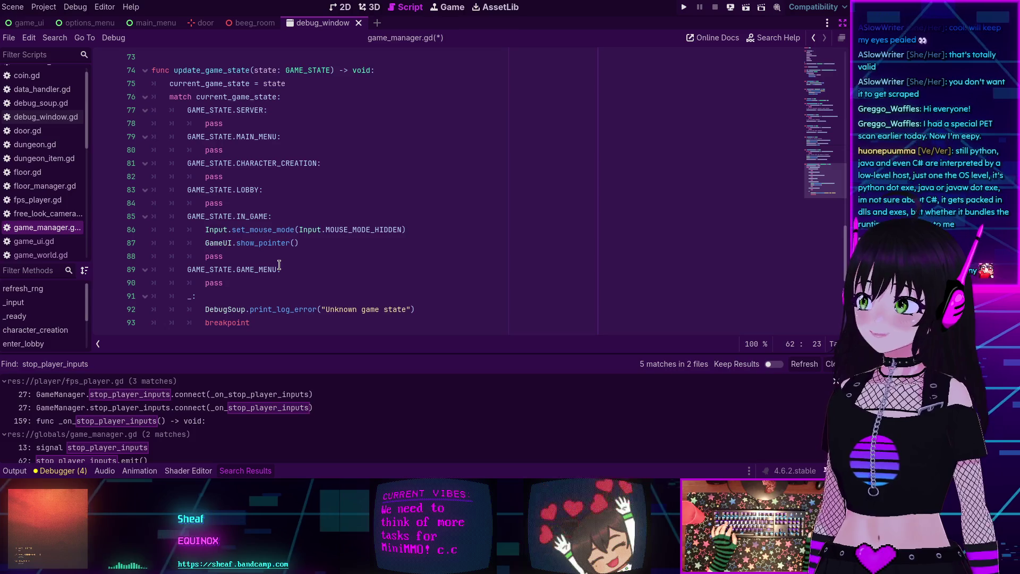
pyautogui.scroll(1, 281, 271)
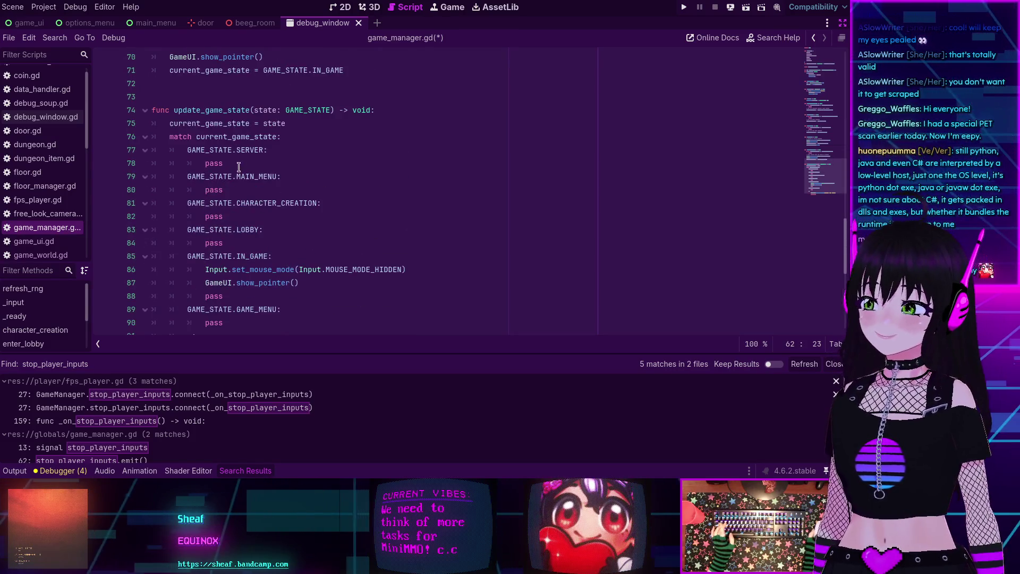
pyautogui.scroll(6, 242, 176)
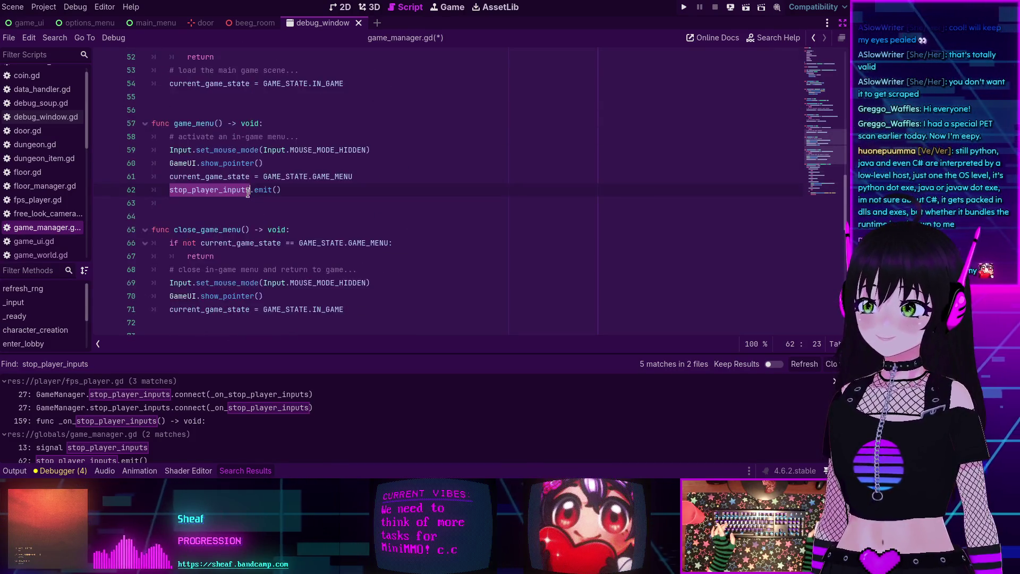
pyautogui.scroll(2, 247, 192)
pyautogui.scroll(-1, 247, 193)
pyautogui.scroll(-1, 248, 192)
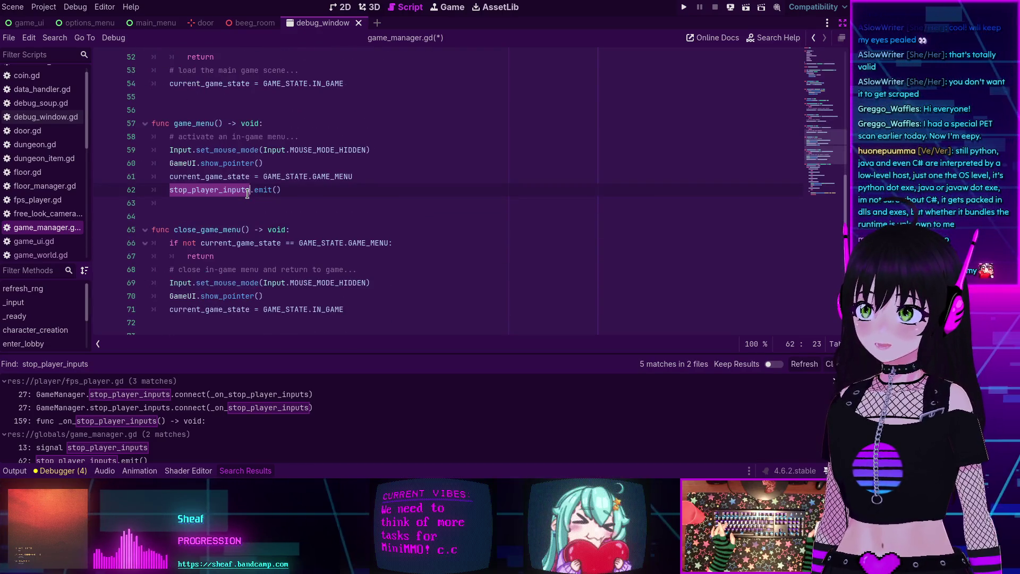
pyautogui.scroll(3, 247, 194)
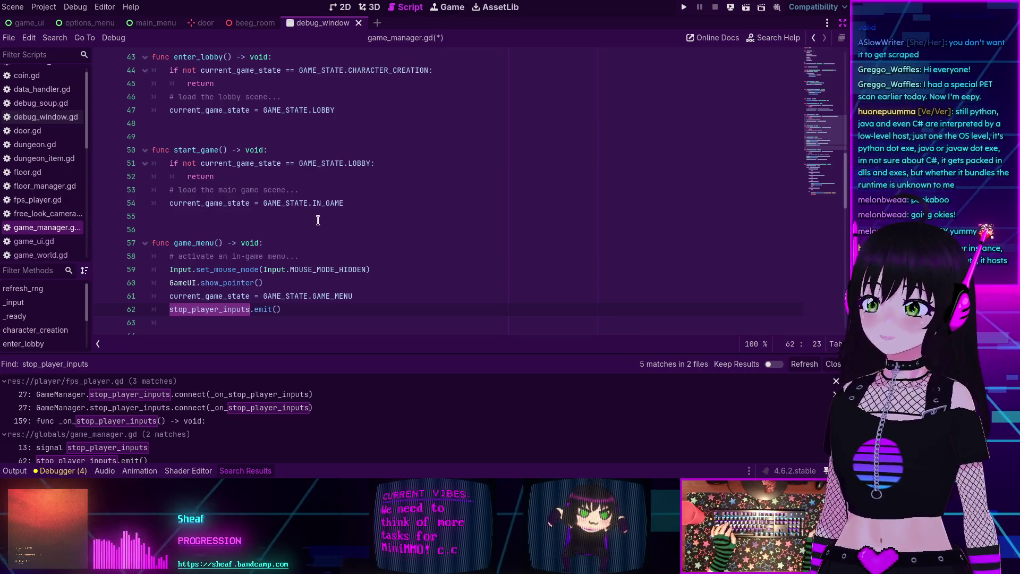
pyautogui.scroll(-3, 318, 220)
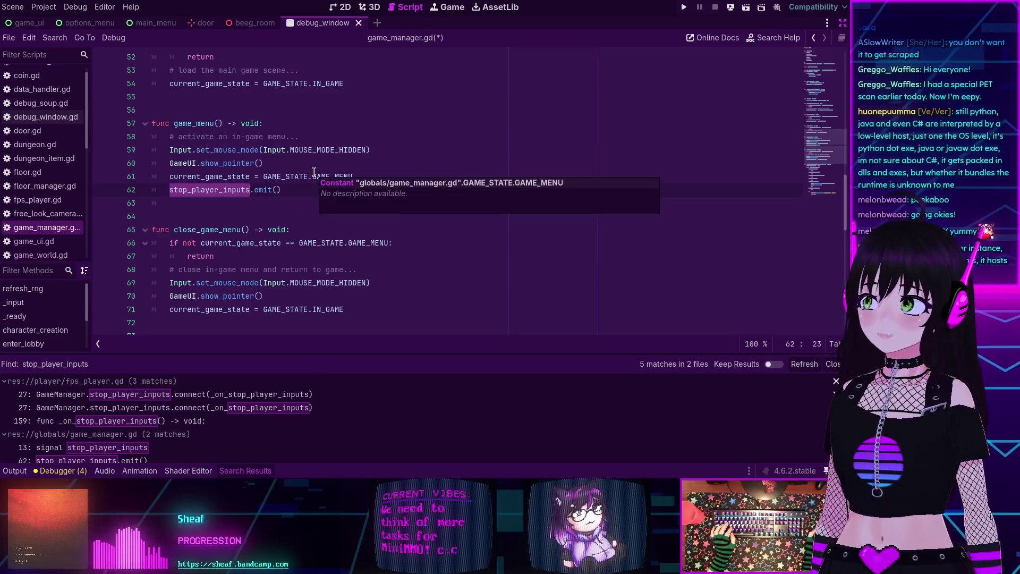
pyautogui.scroll(-10, 346, 224)
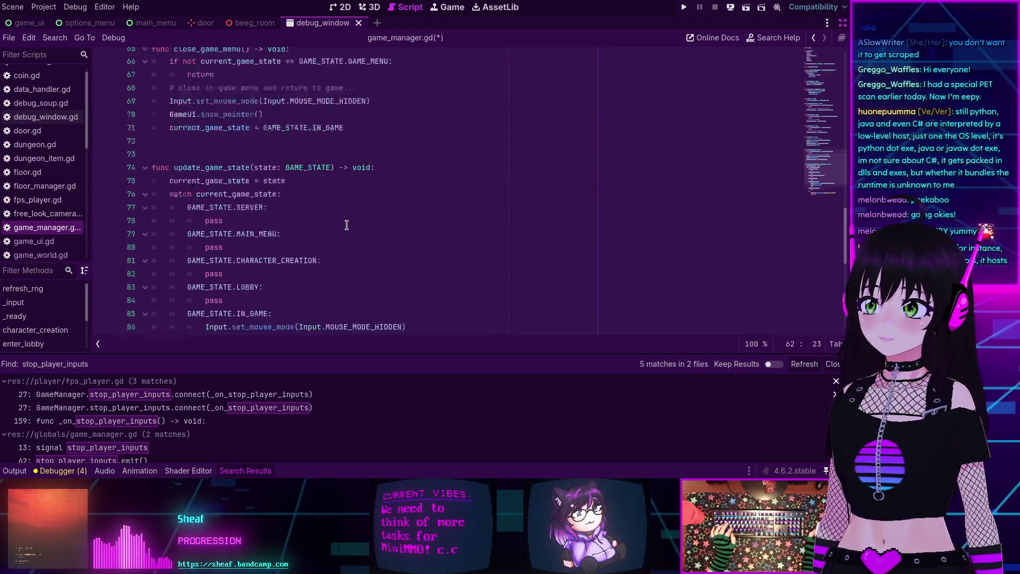
pyautogui.scroll(3, 345, 226)
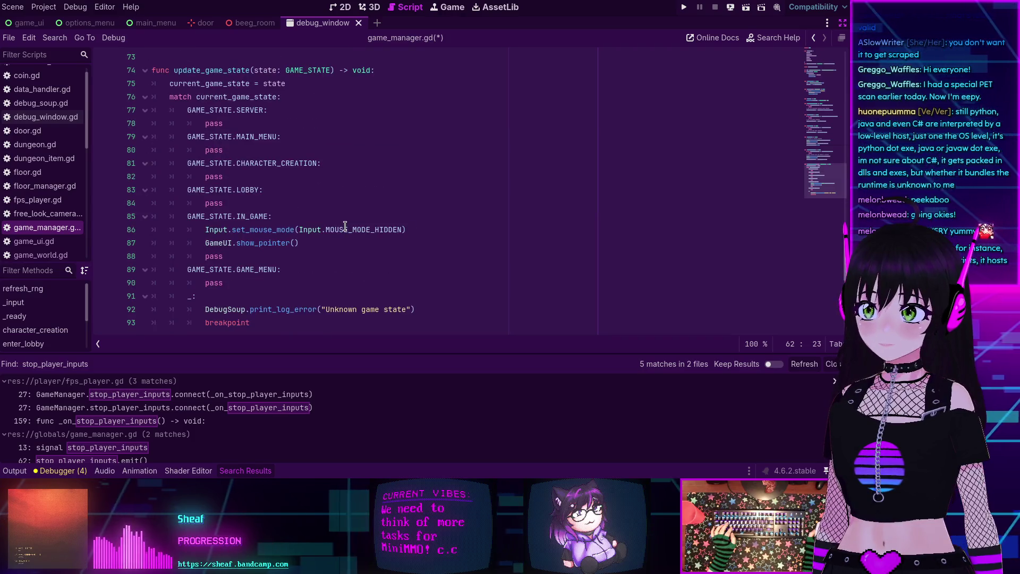
pyautogui.scroll(3, 345, 226)
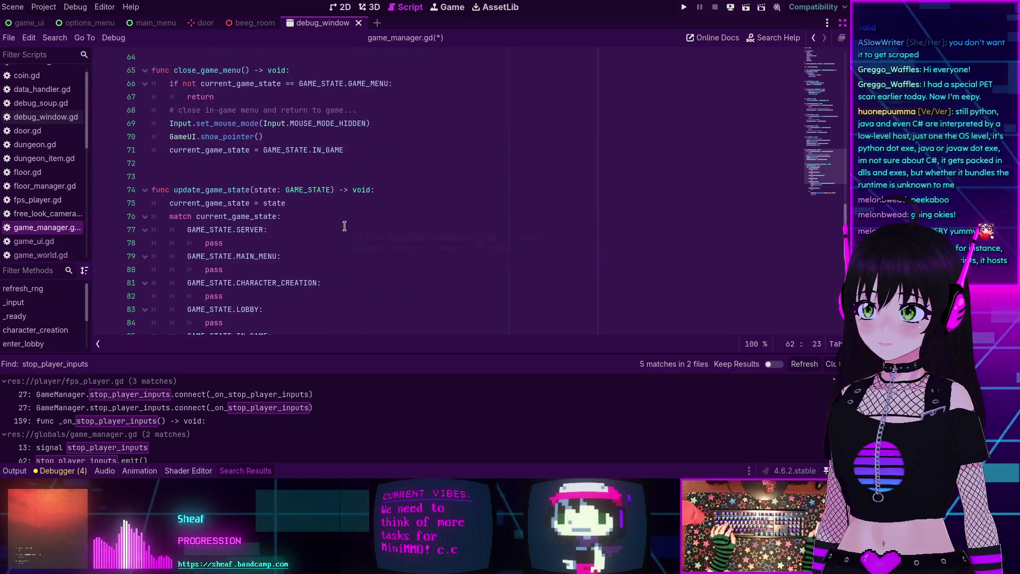
pyautogui.scroll(4, 345, 226)
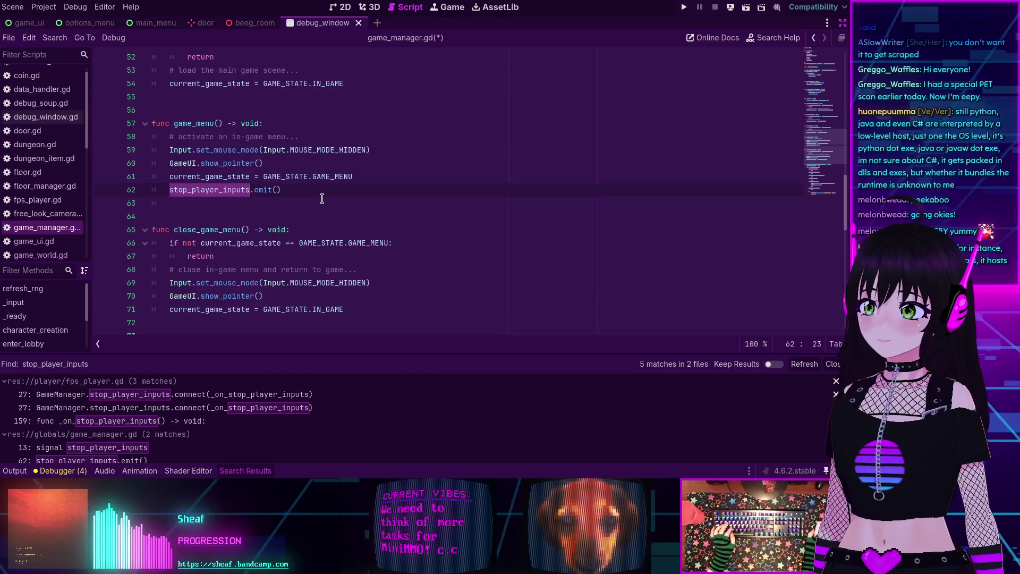
pyautogui.click(831, 364)
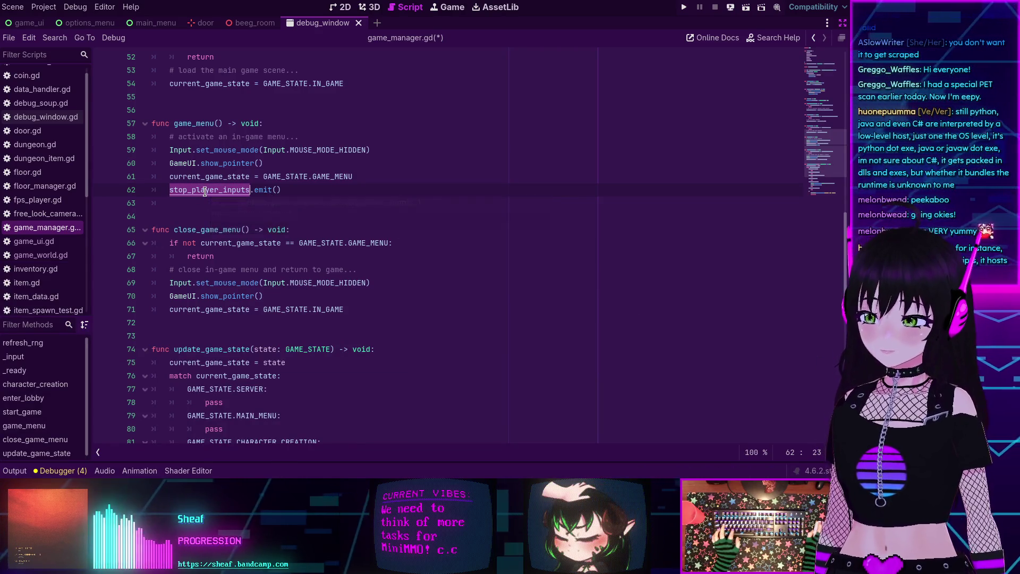
# Search all project files for stop_player_inputs and open the first line-27 match in fps_player.gd
pyautogui.hotkey('ctrl', 'shift', 'f')
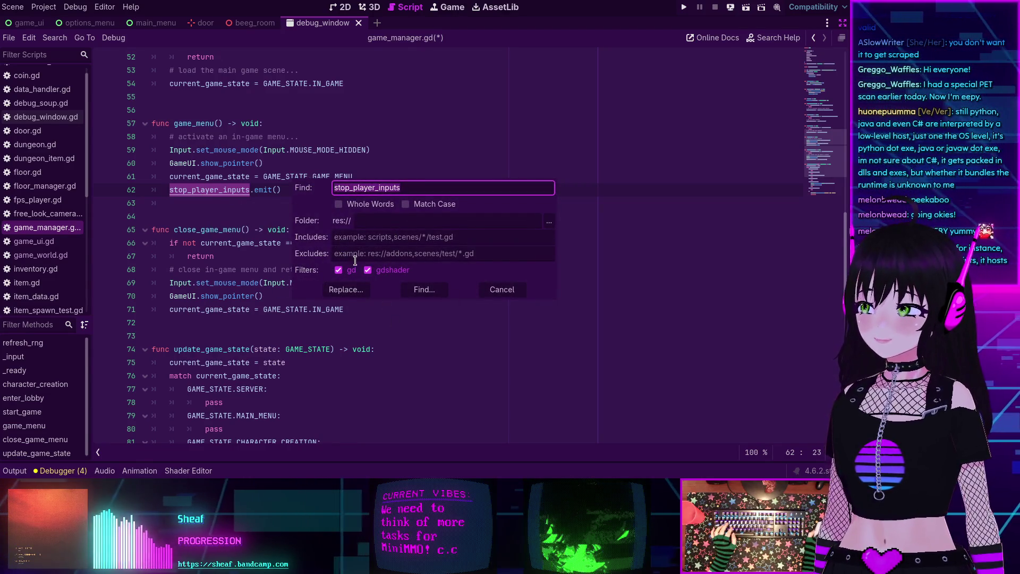
pyautogui.click(436, 291)
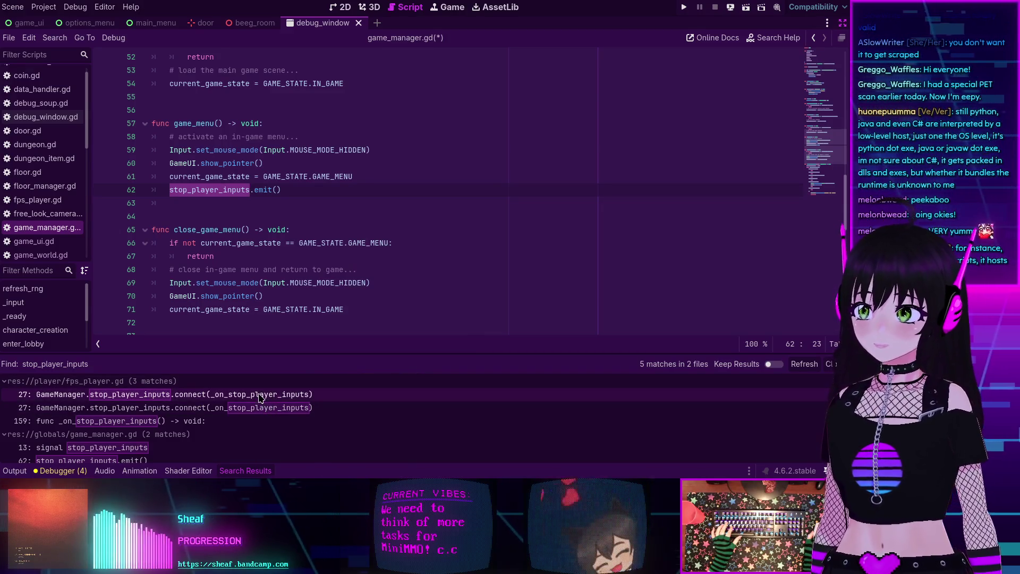
pyautogui.click(261, 396)
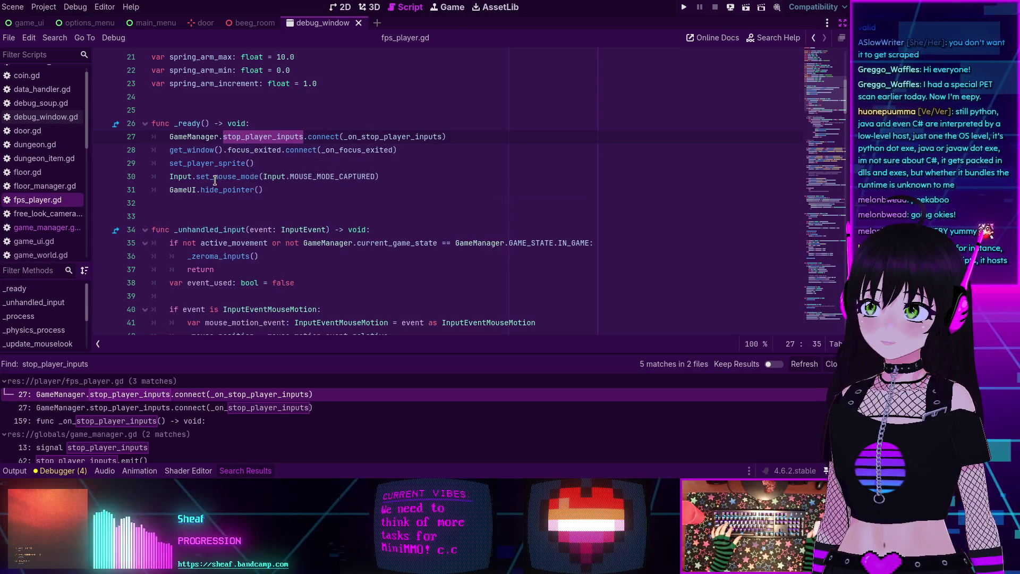
# Inspect the _on_stop_player_inputs and _zeroma_inputs function definitions in fps_player.gd
pyautogui.moveTo(213, 192)
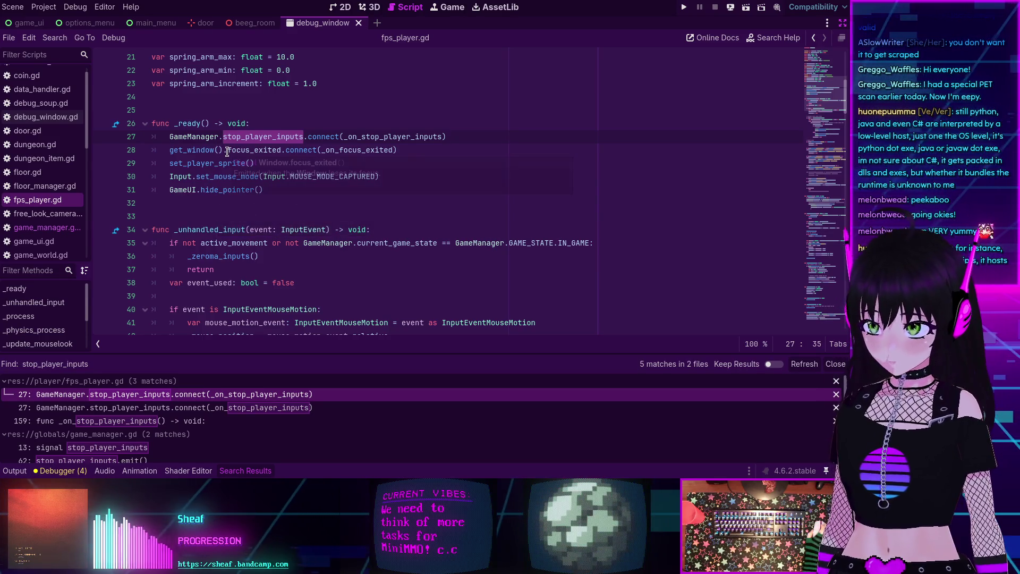
pyautogui.moveTo(228, 152)
pyautogui.scroll(1, 227, 152)
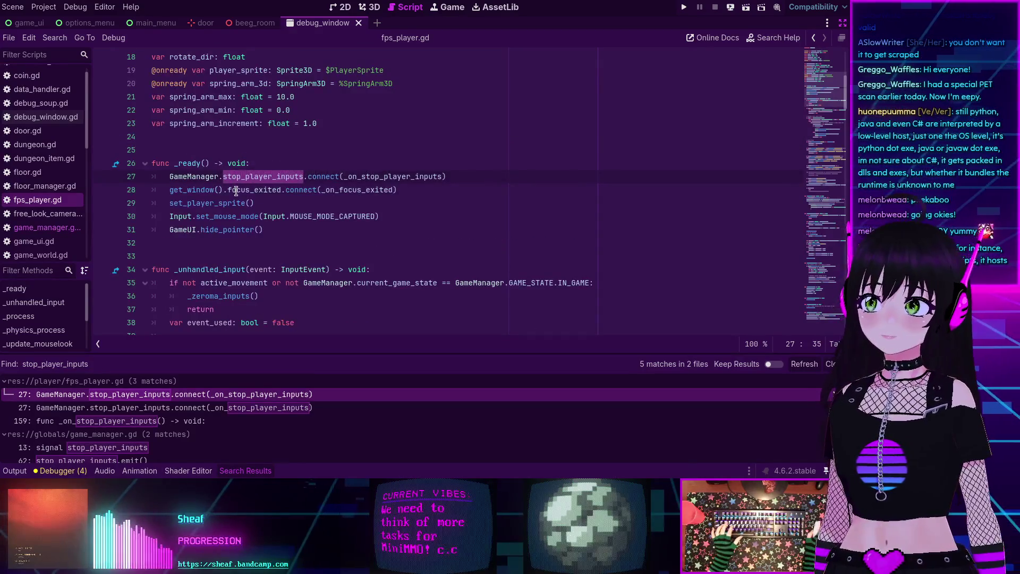
pyautogui.scroll(-1, 215, 200)
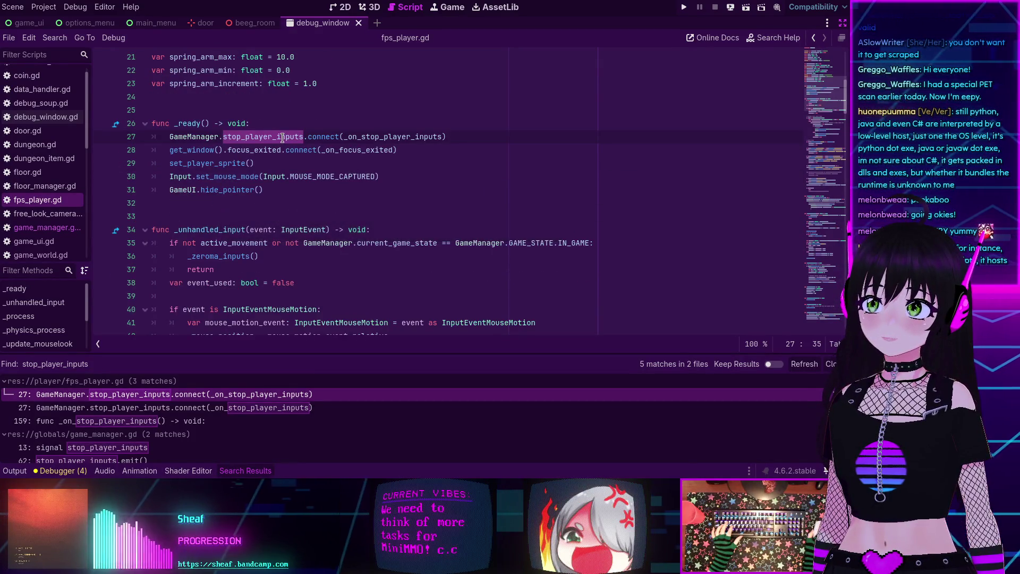
pyautogui.keyDown('ctrl'); pyautogui.click(377, 137); pyautogui.keyUp('ctrl')
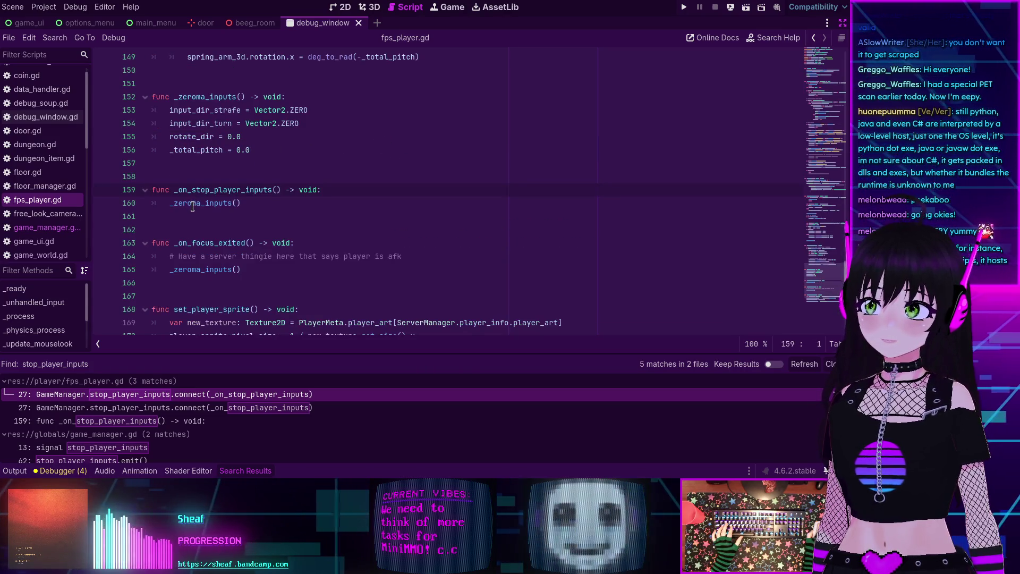
pyautogui.moveTo(192, 206)
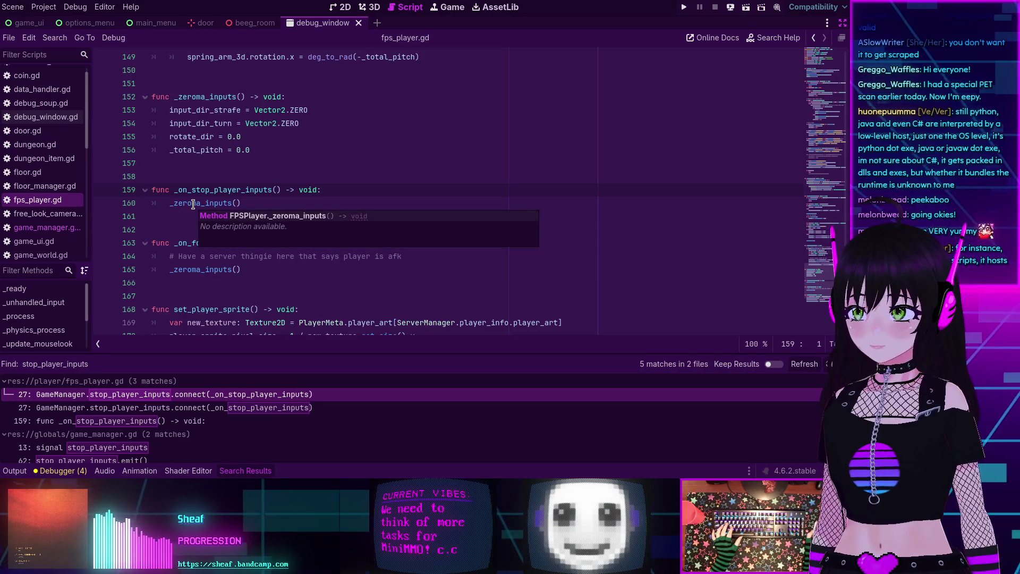
pyautogui.keyDown('ctrl'); pyautogui.click(200, 207); pyautogui.keyUp('ctrl')
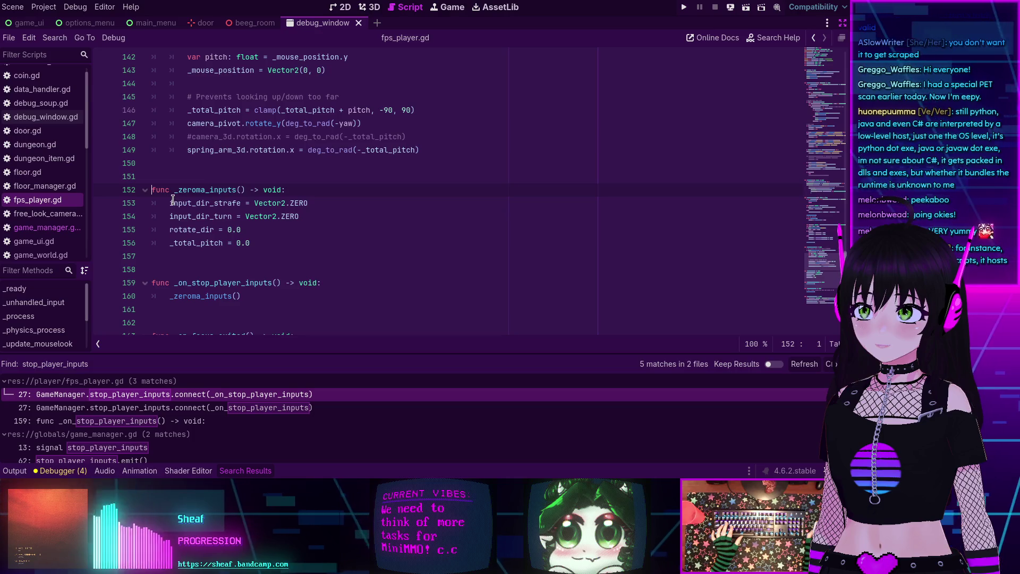
# Go to the line-27 stop_player_inputs connection in fps_player.gd's _ready function
pyautogui.moveTo(173, 201)
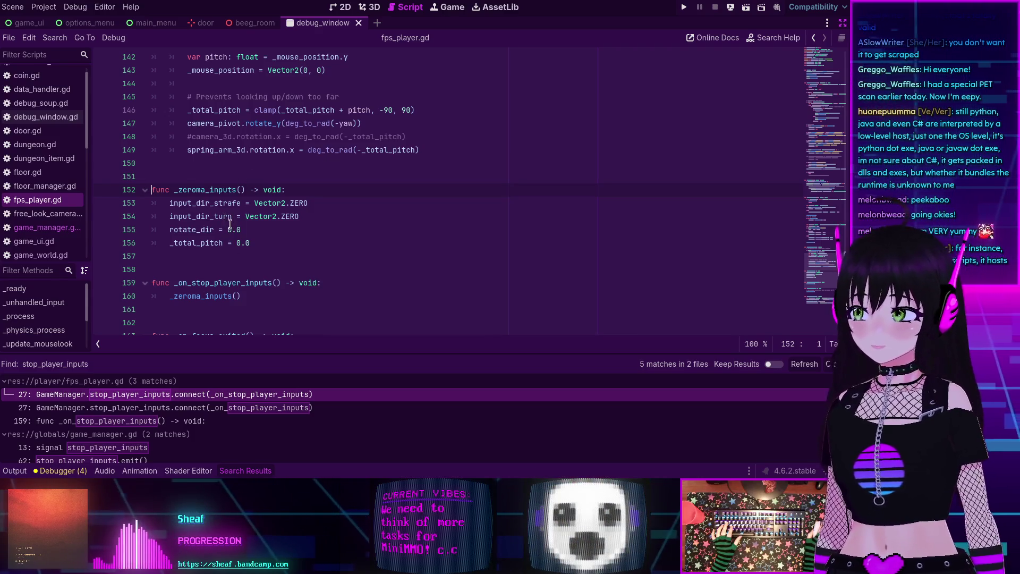
pyautogui.moveTo(224, 216)
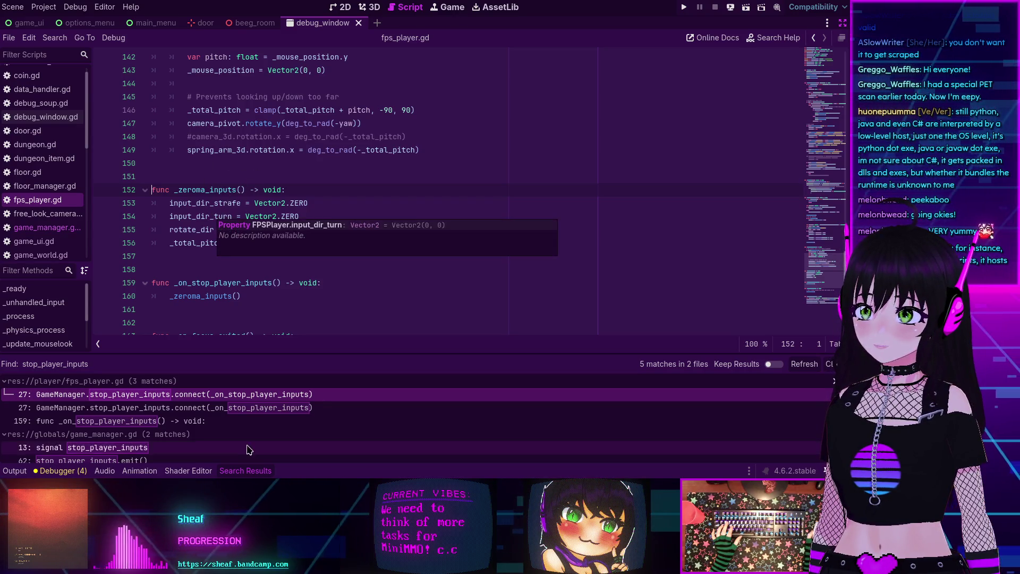
pyautogui.click(213, 407)
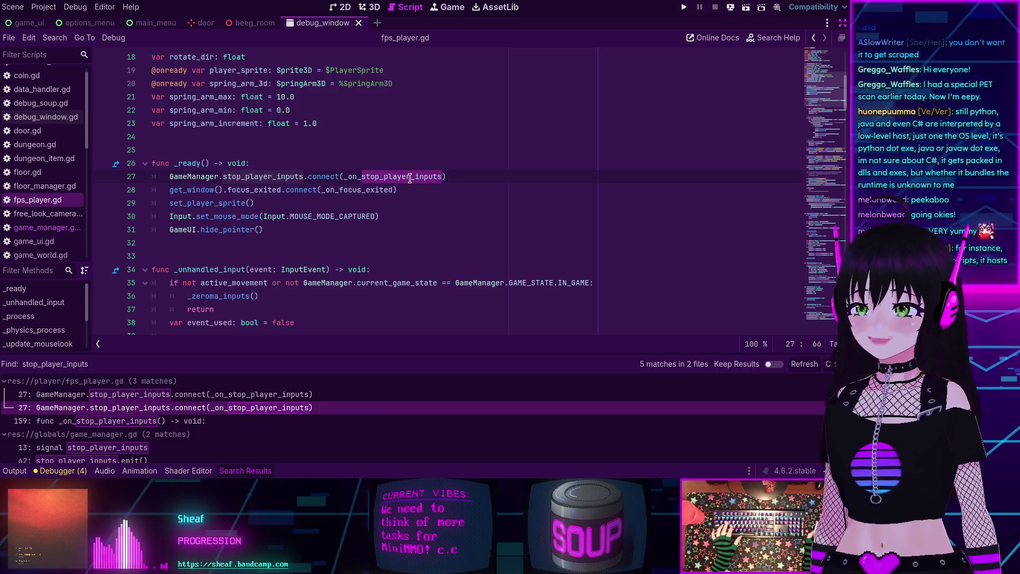
pyautogui.moveTo(378, 176)
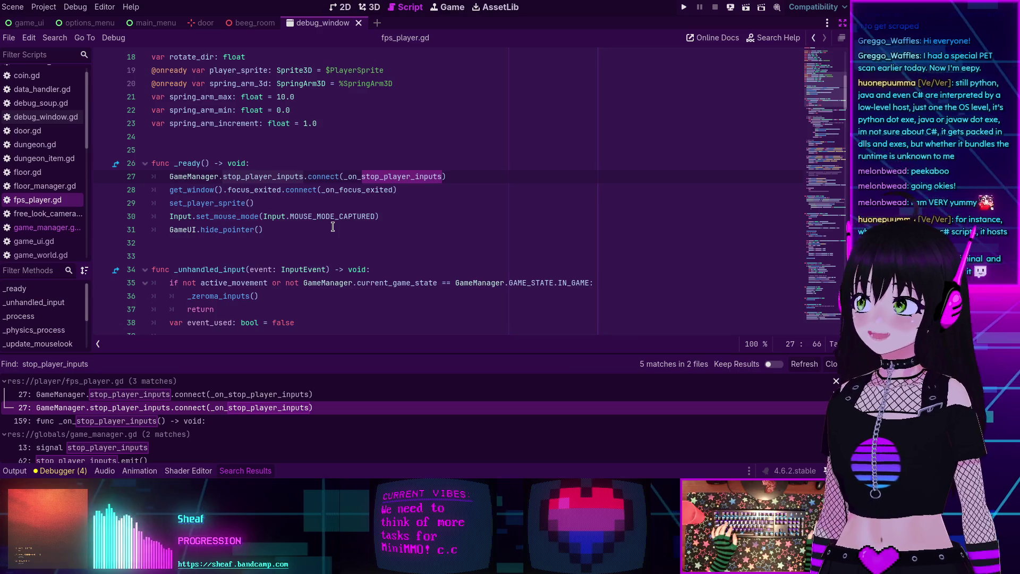
pyautogui.scroll(-3, 334, 226)
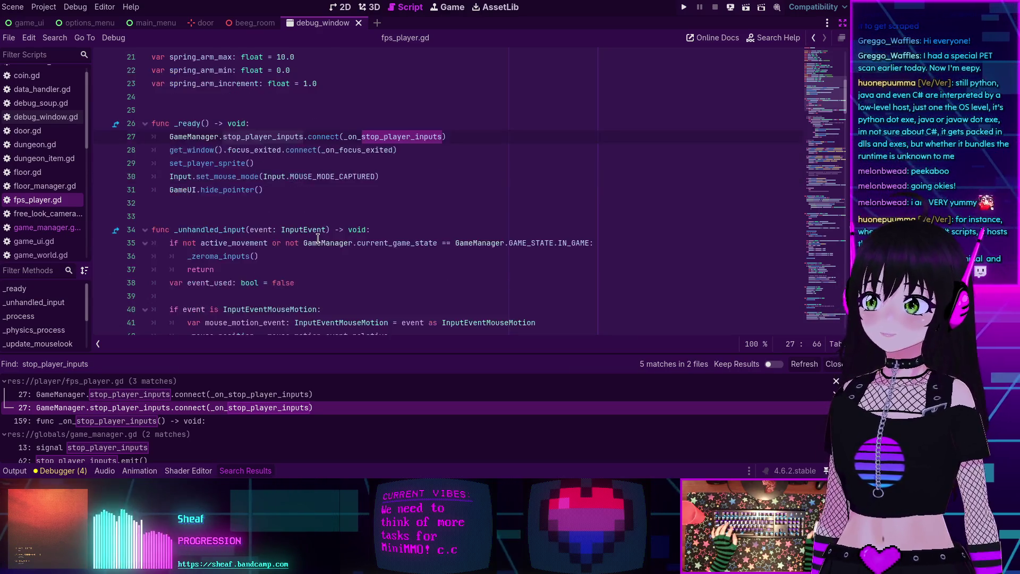
pyautogui.scroll(3, 318, 238)
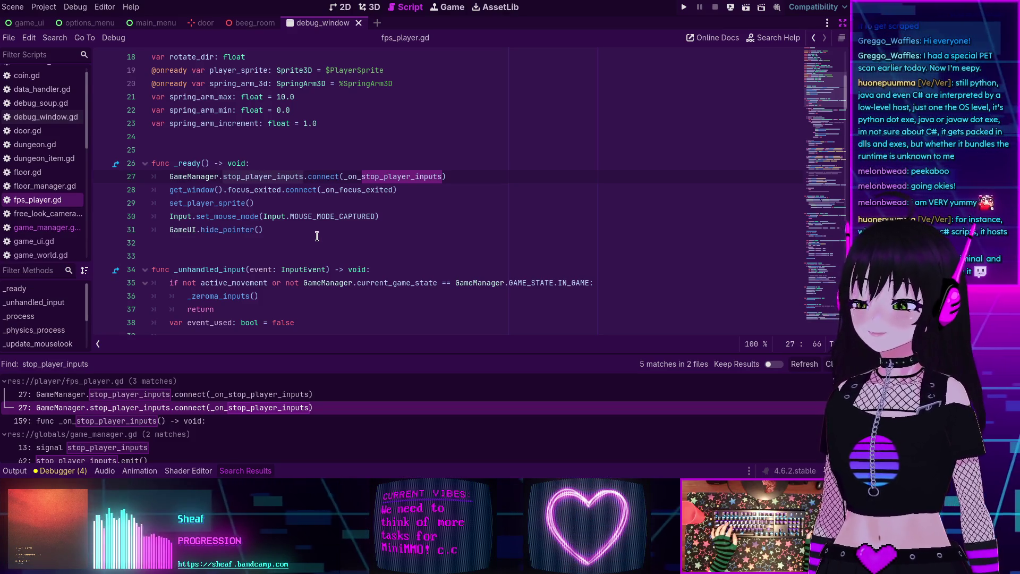
pyautogui.scroll(-4, 316, 232)
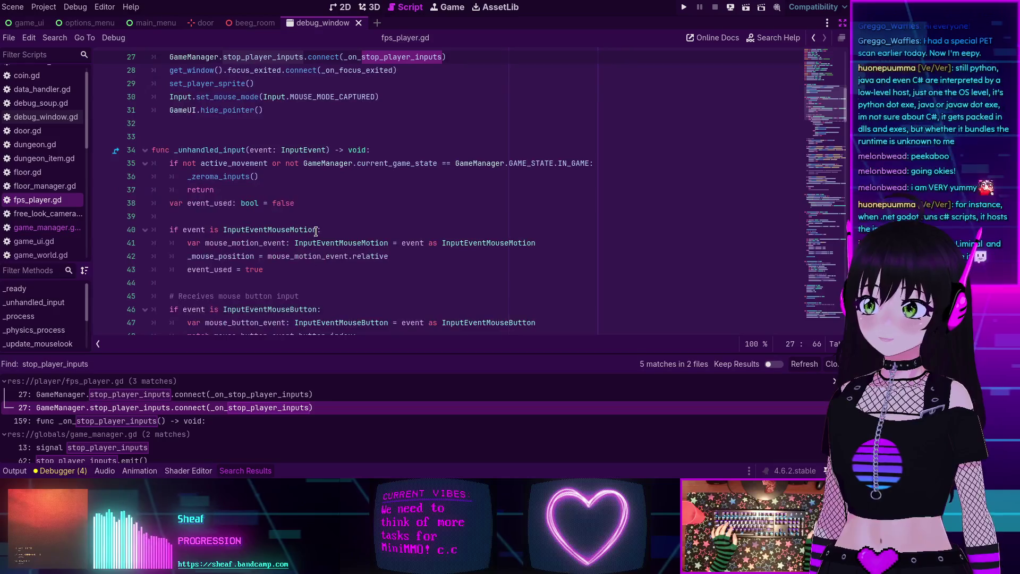
pyautogui.scroll(3, 305, 191)
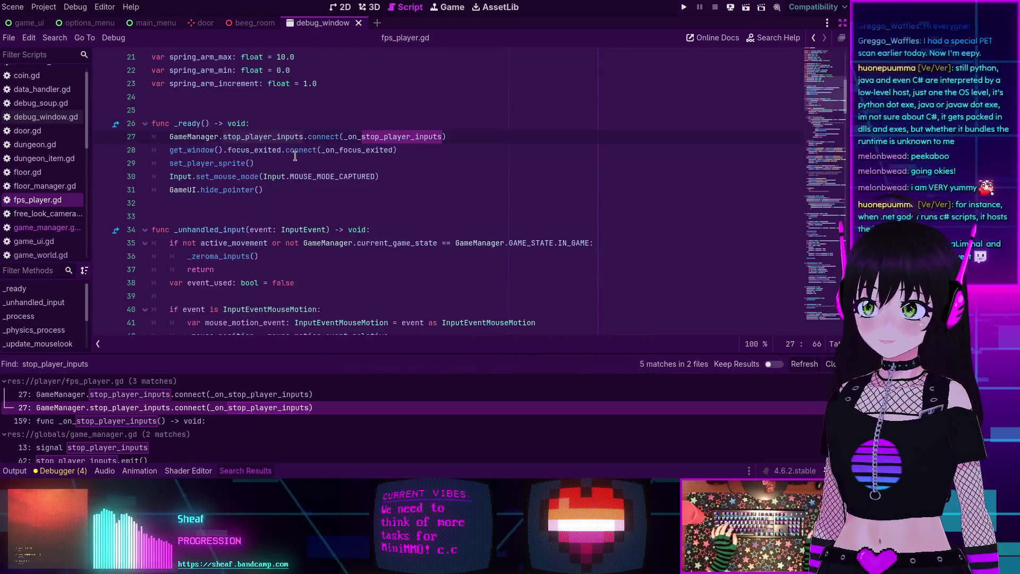
pyautogui.click(295, 154)
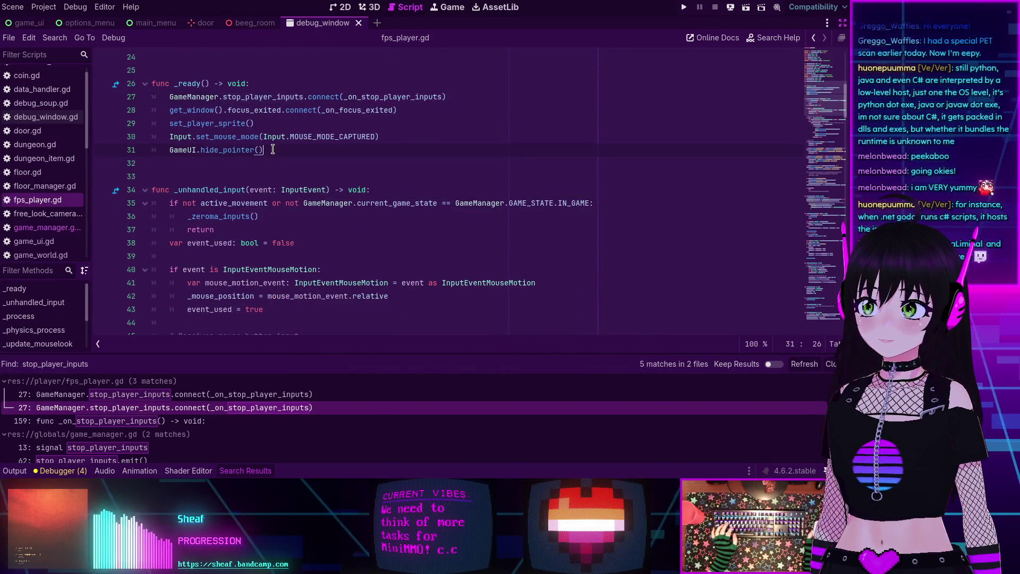
pyautogui.scroll(-2, 276, 158)
pyautogui.scroll(3, 274, 158)
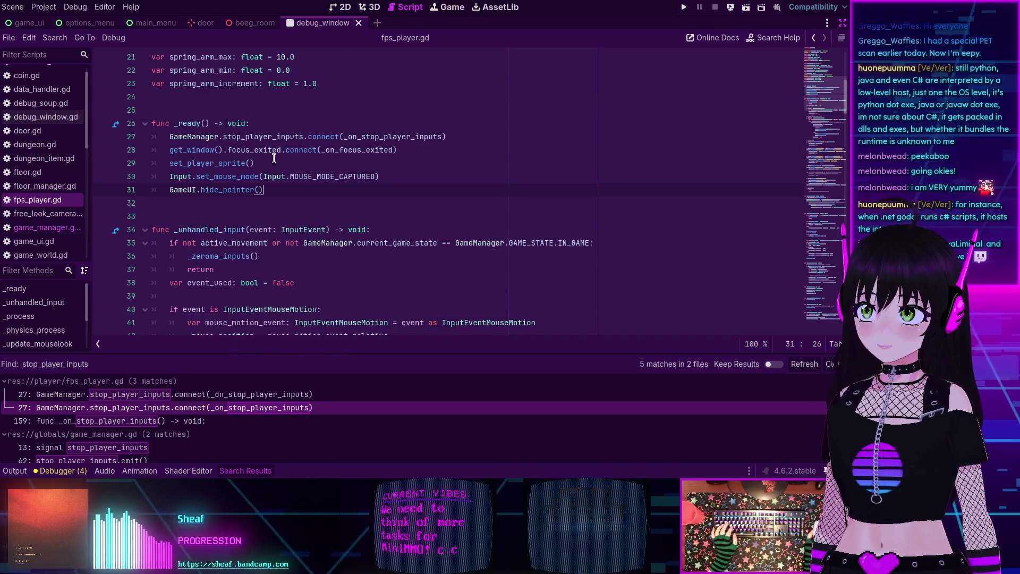
pyautogui.scroll(-2, 274, 158)
pyautogui.scroll(2, 274, 158)
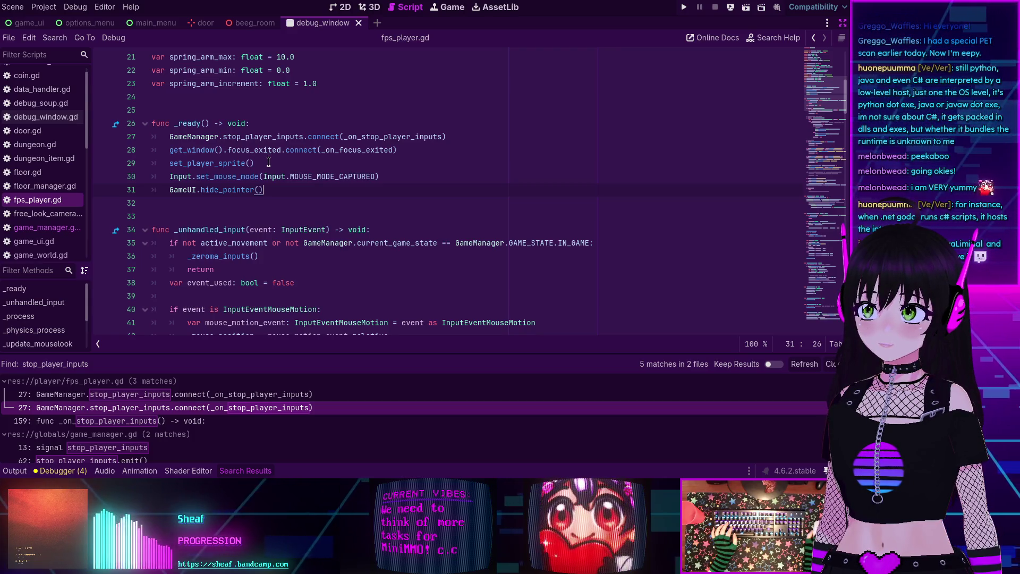
pyautogui.doubleClick(397, 137)
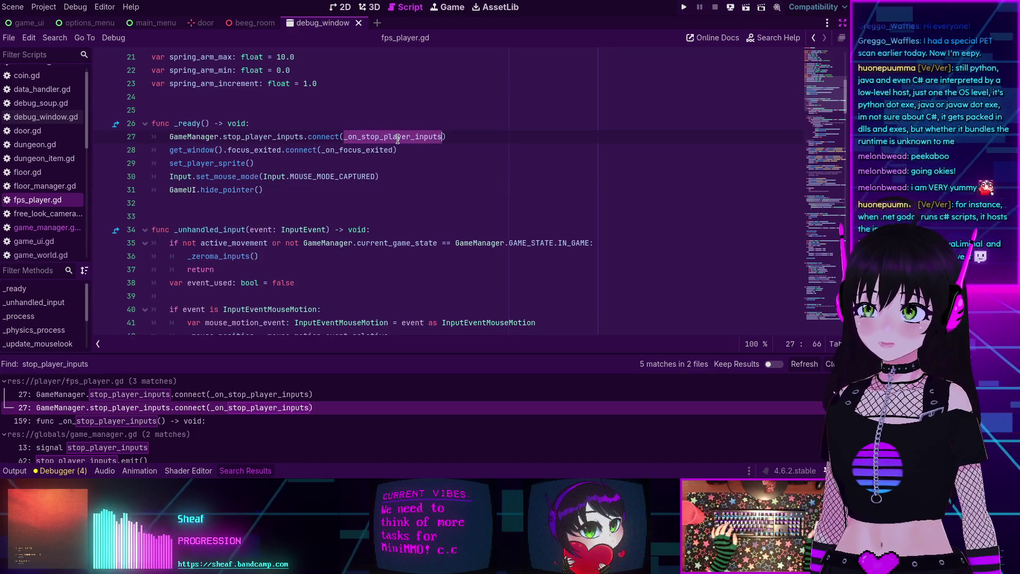
pyautogui.scroll(-1, 132, 422)
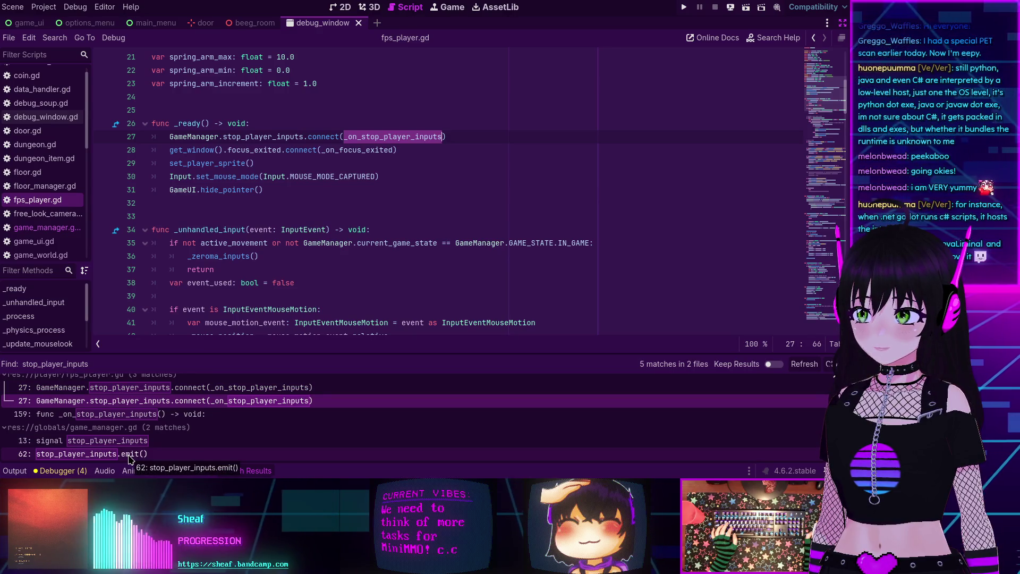
# Open game_manager.gd at the line-62 stop_player_inputs emit and place the caret on lines 62 and 68
pyautogui.click(129, 454)
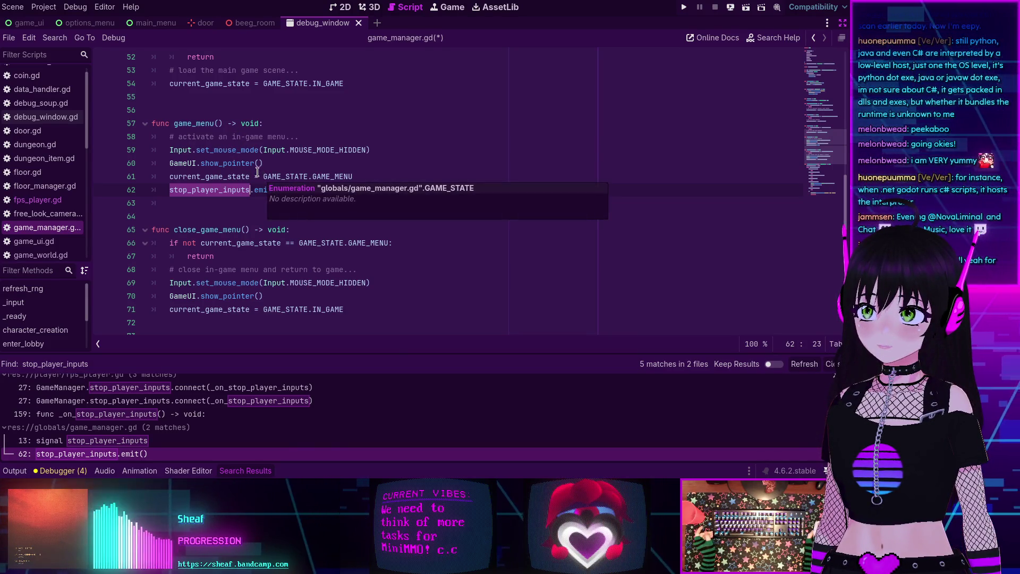
pyautogui.scroll(2, 259, 175)
pyautogui.scroll(-3, 257, 171)
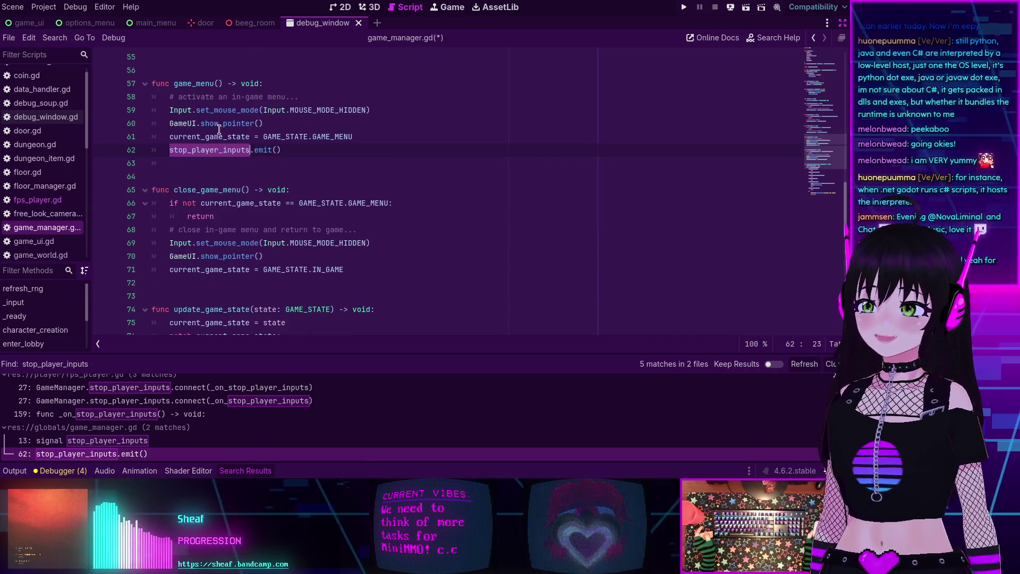
pyautogui.moveTo(221, 142)
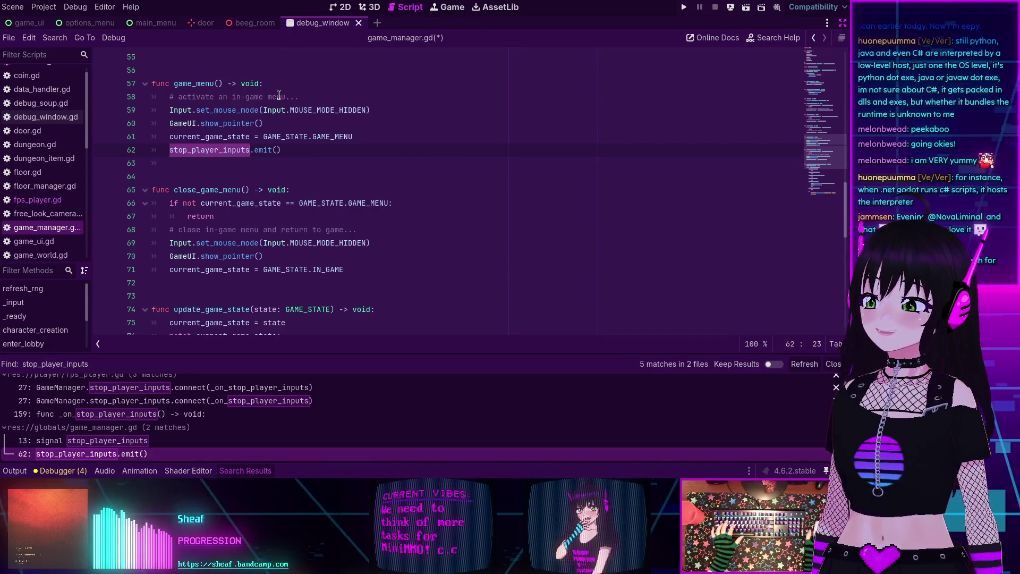
pyautogui.click(307, 153)
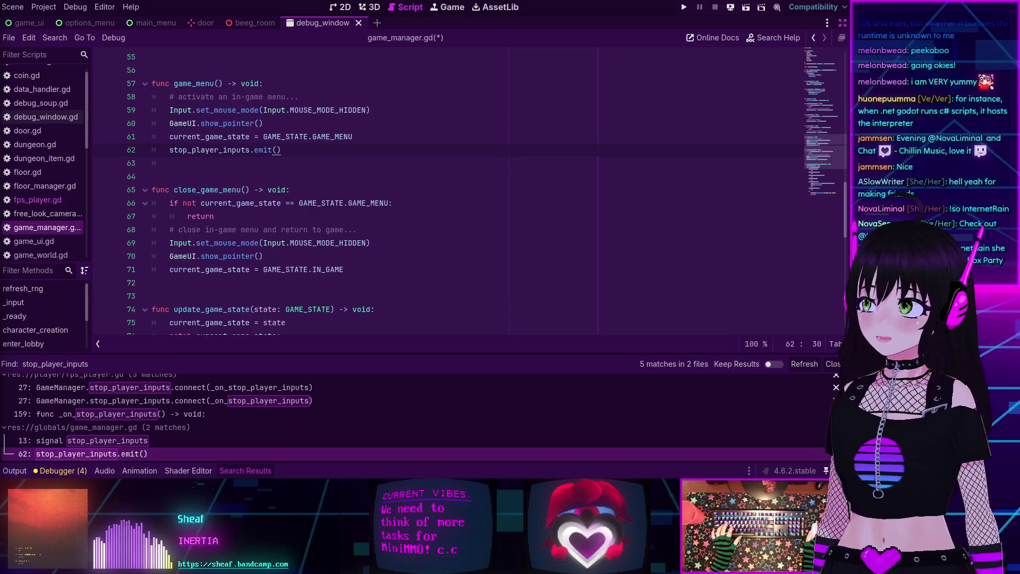
pyautogui.moveTo(322, 270)
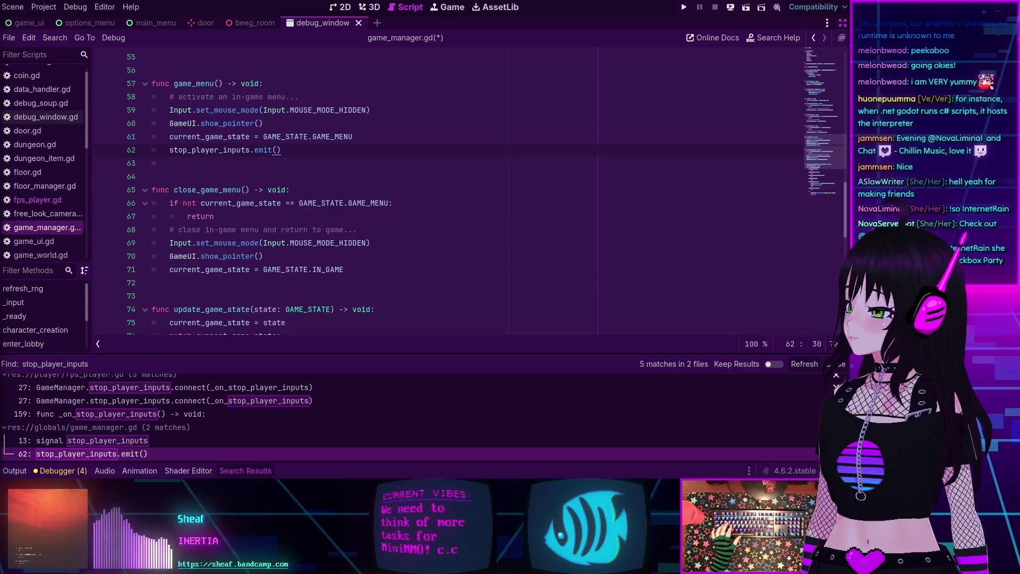
pyautogui.click(377, 226)
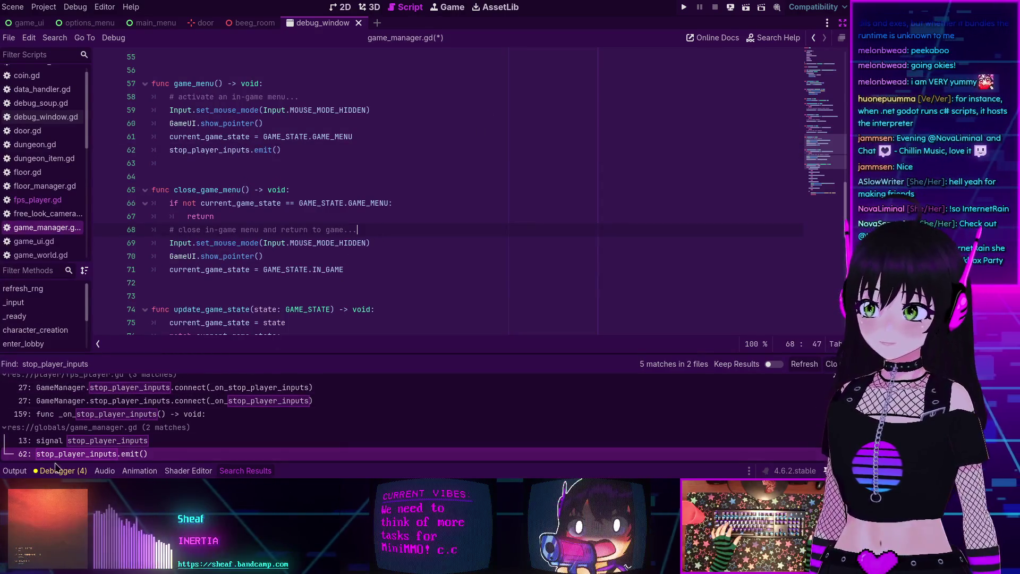
# Hide the search results and review game_menu and close_game_menu around lines 66-71 of game_manager.gd
pyautogui.hotkey('ctrl', 'j')
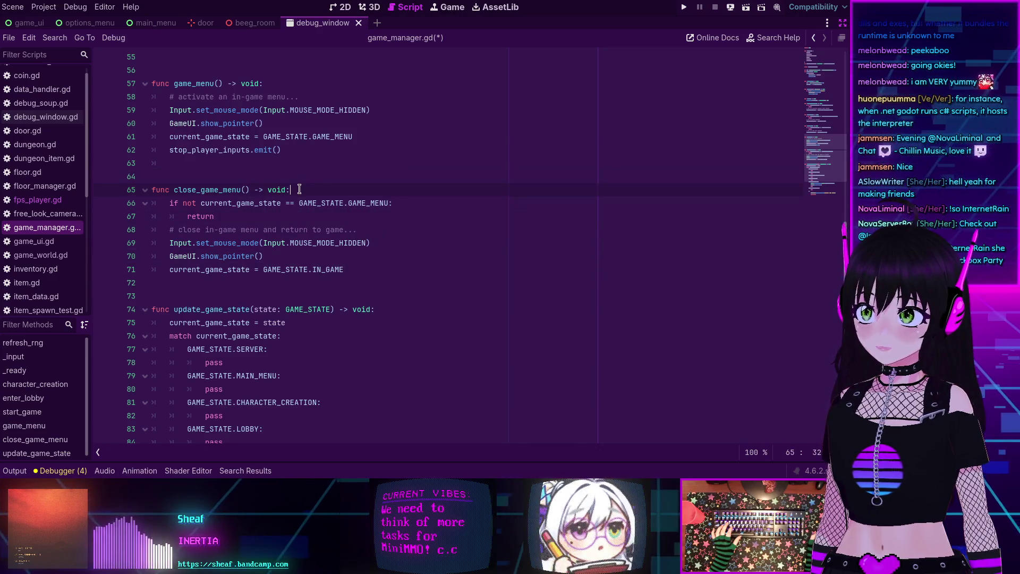
pyautogui.click(395, 264)
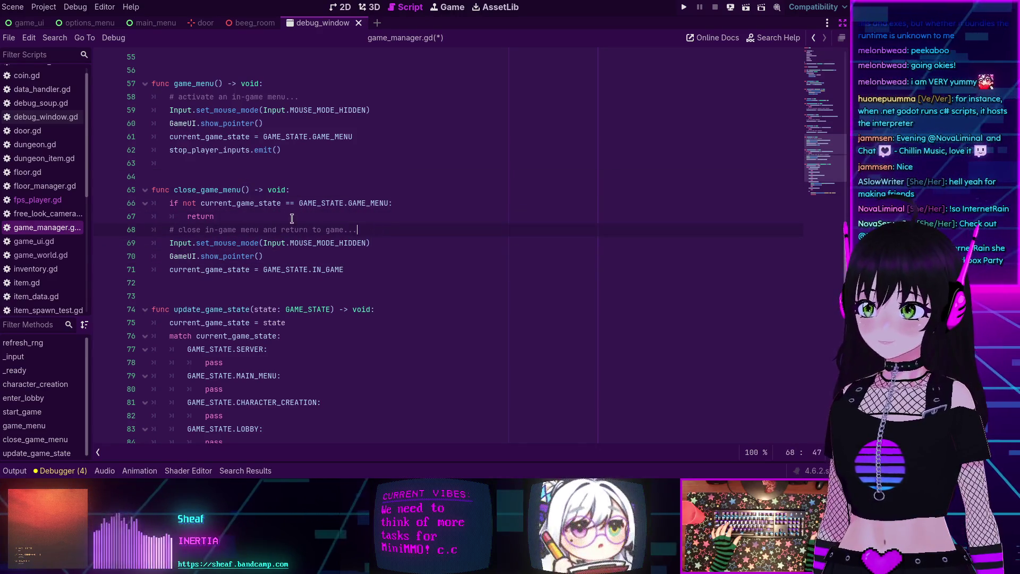
pyautogui.click(405, 203)
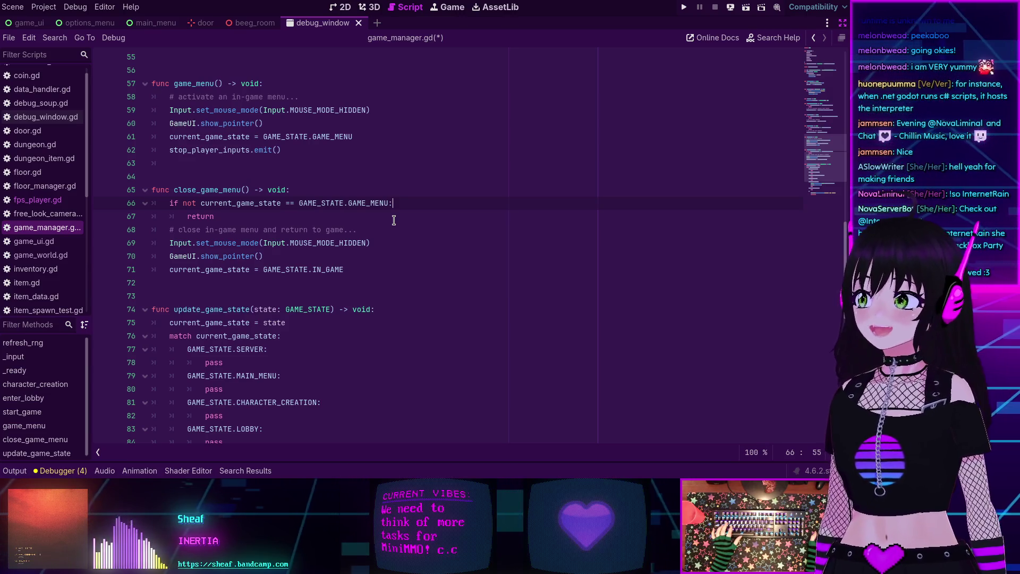
pyautogui.scroll(-1, 394, 220)
pyautogui.scroll(-5, 394, 220)
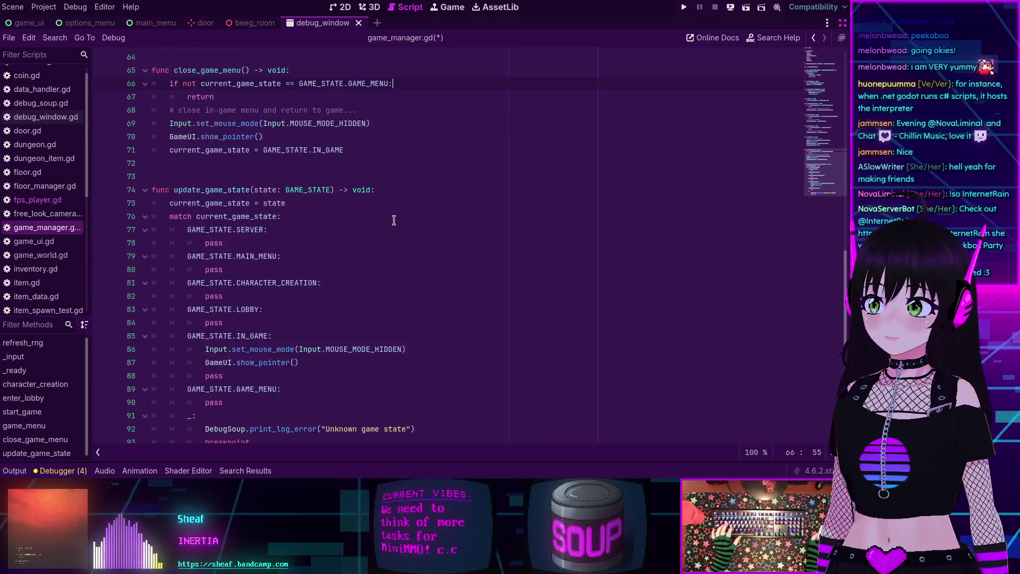
pyautogui.scroll(4, 377, 216)
pyautogui.scroll(8, 375, 213)
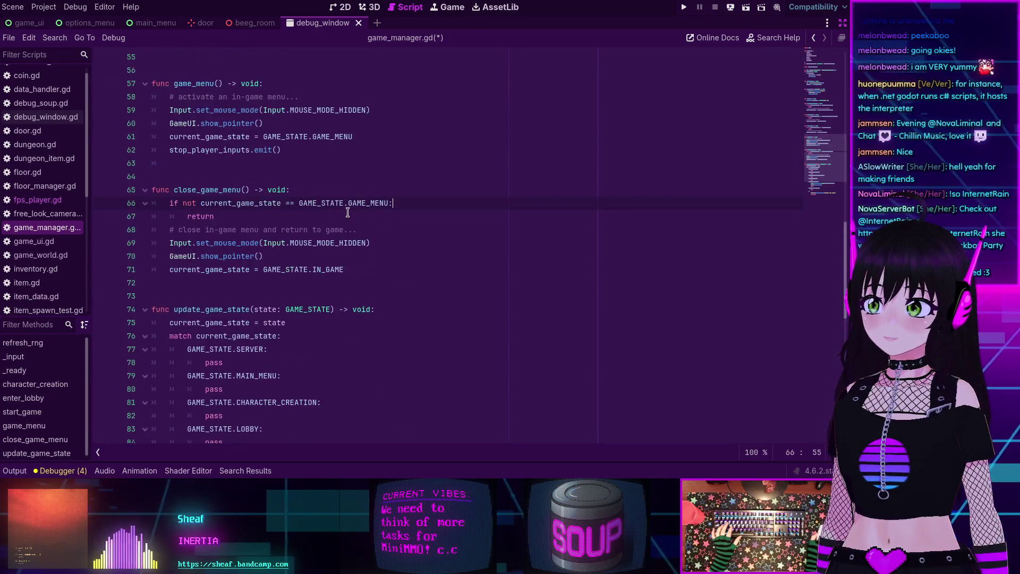
pyautogui.scroll(3, 366, 244)
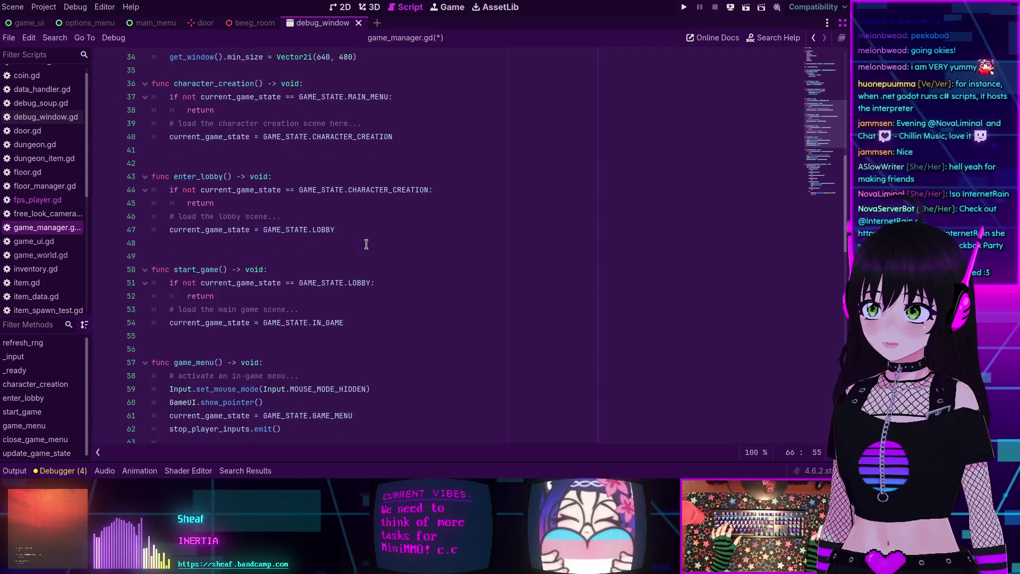
pyautogui.scroll(-3, 367, 244)
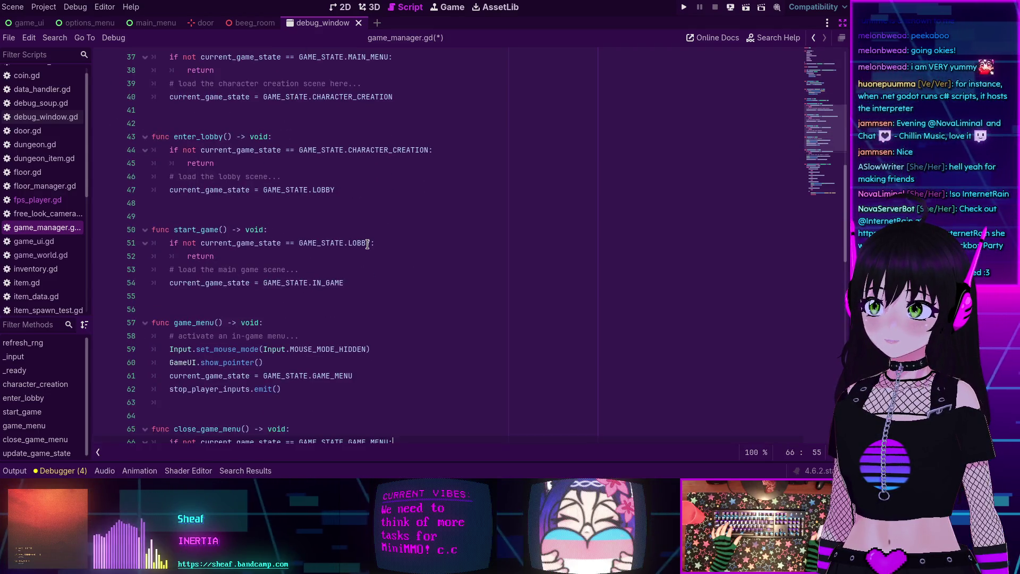
pyautogui.scroll(-4, 367, 244)
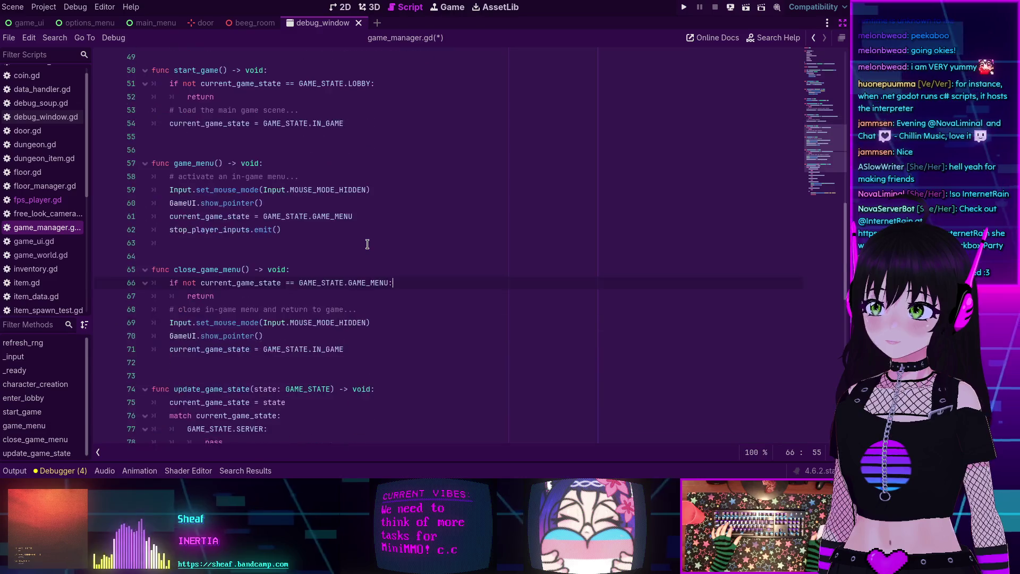
pyautogui.scroll(10, 367, 244)
pyautogui.scroll(-6, 367, 244)
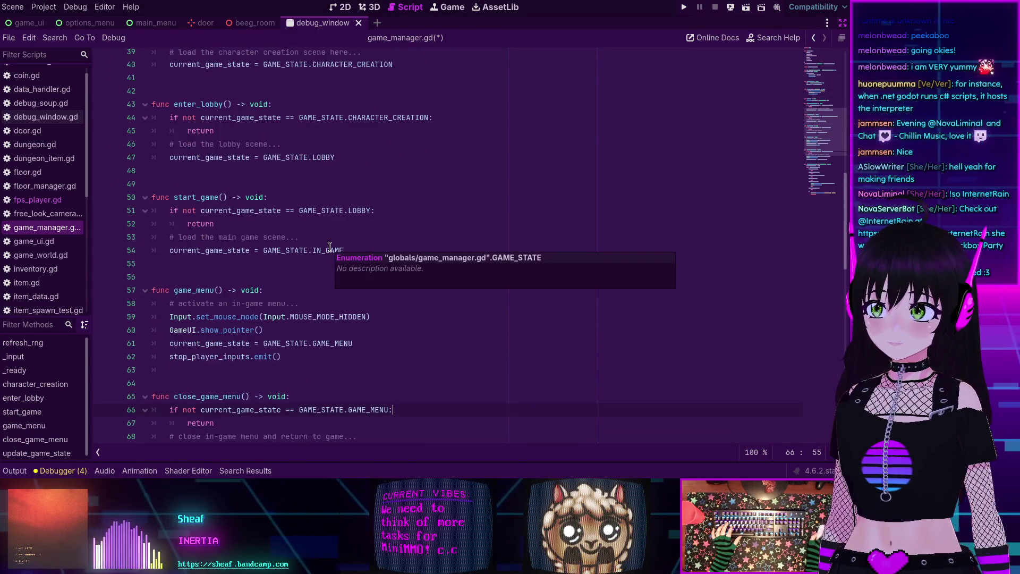
pyautogui.moveTo(282, 357); pyautogui.dragTo(153, 357)
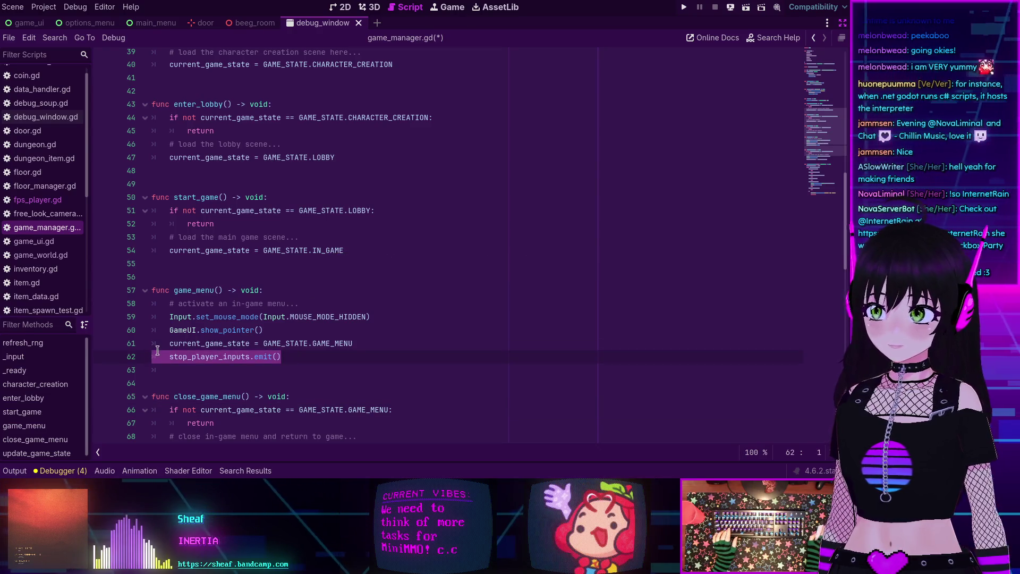
pyautogui.press('BackSpace')
pyautogui.scroll(-9, 303, 331)
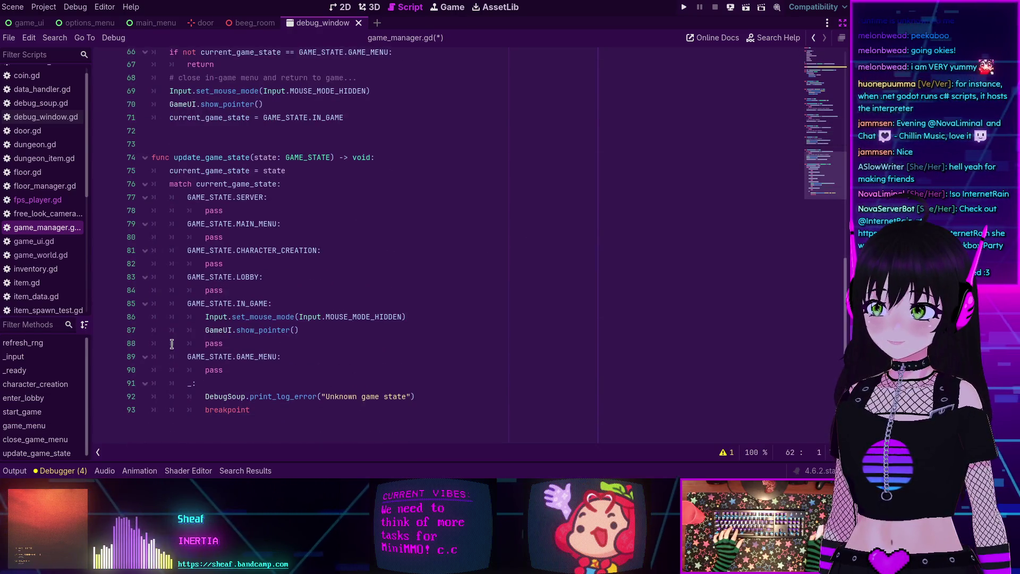
pyautogui.click(286, 362)
pyautogui.press('Return')
pyautogui.write('stop_player_inputs.emit()')
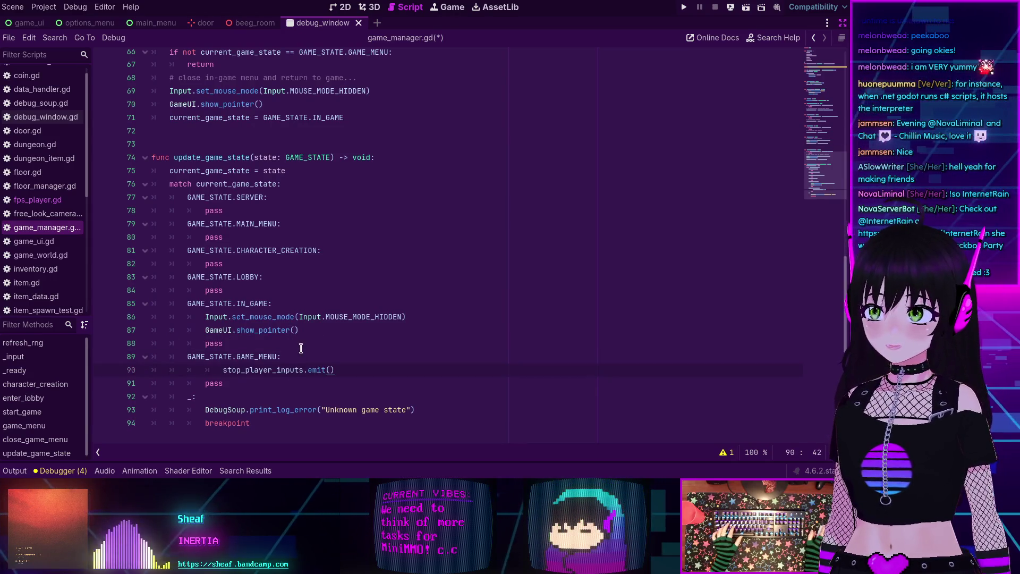
pyautogui.hotkey('shift', 'Tab')
pyautogui.scroll(3, 306, 340)
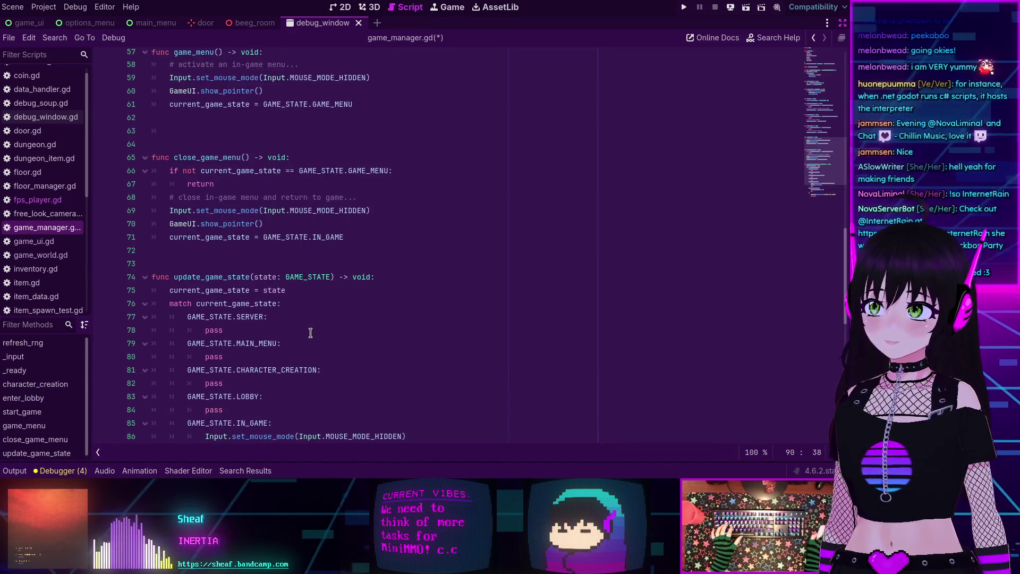
pyautogui.scroll(2, 311, 333)
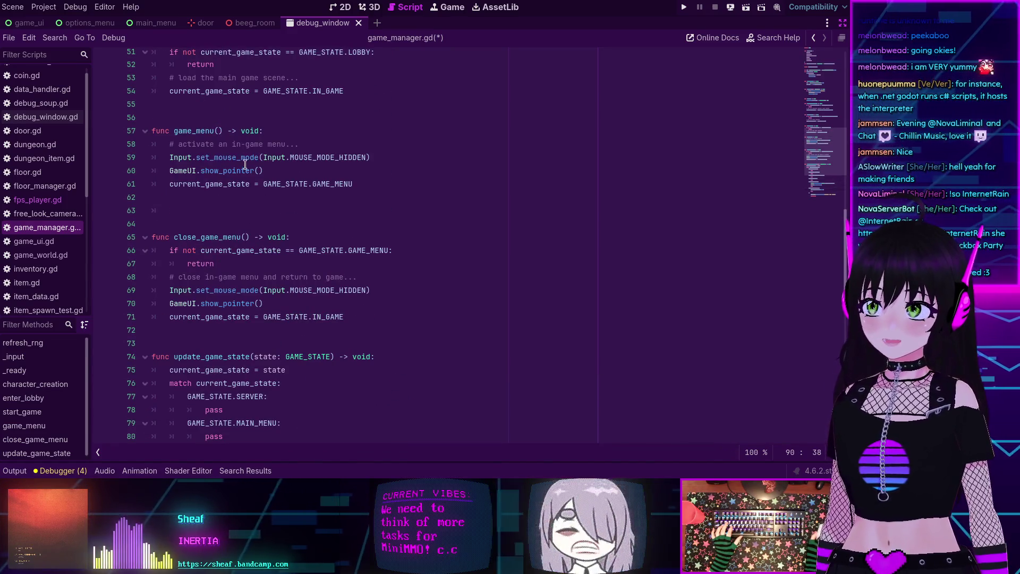
pyautogui.scroll(-2, 200, 174)
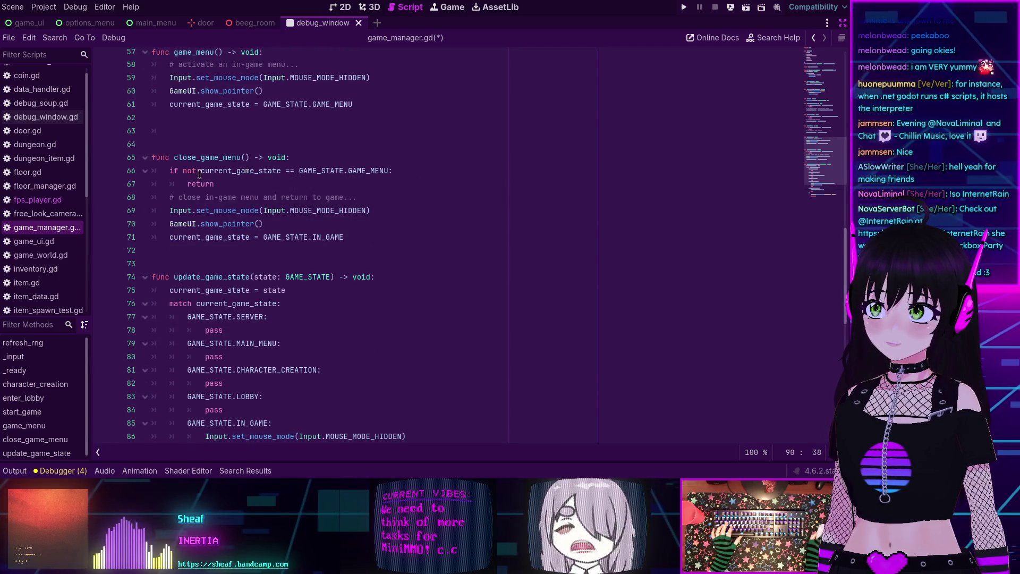
pyautogui.scroll(-2, 329, 186)
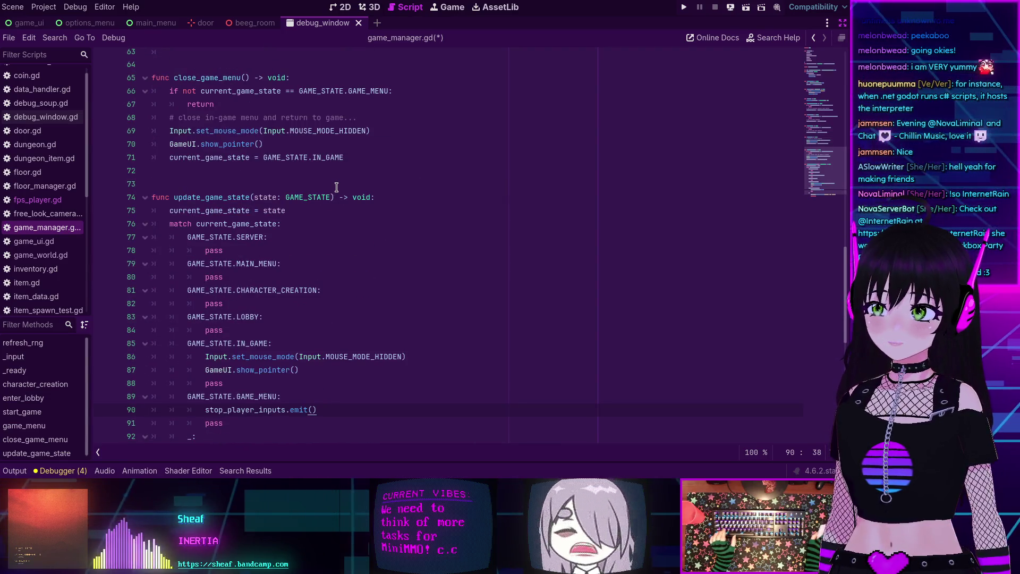
pyautogui.hotkey('shift', 'Home')
pyautogui.press('BackSpace')
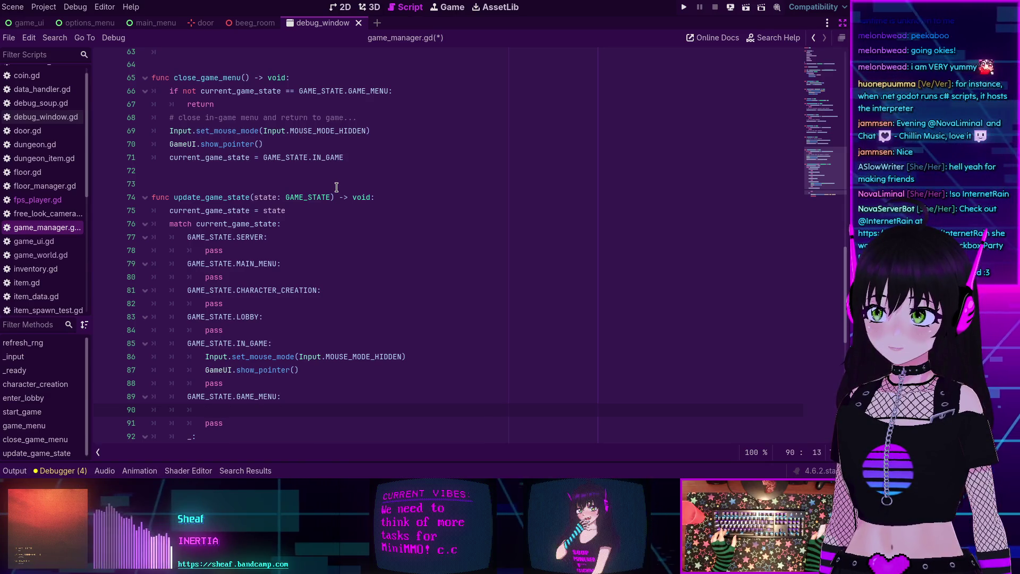
pyautogui.press('BackSpace')
pyautogui.press('BackSpace')
pyautogui.press('BackSpace')
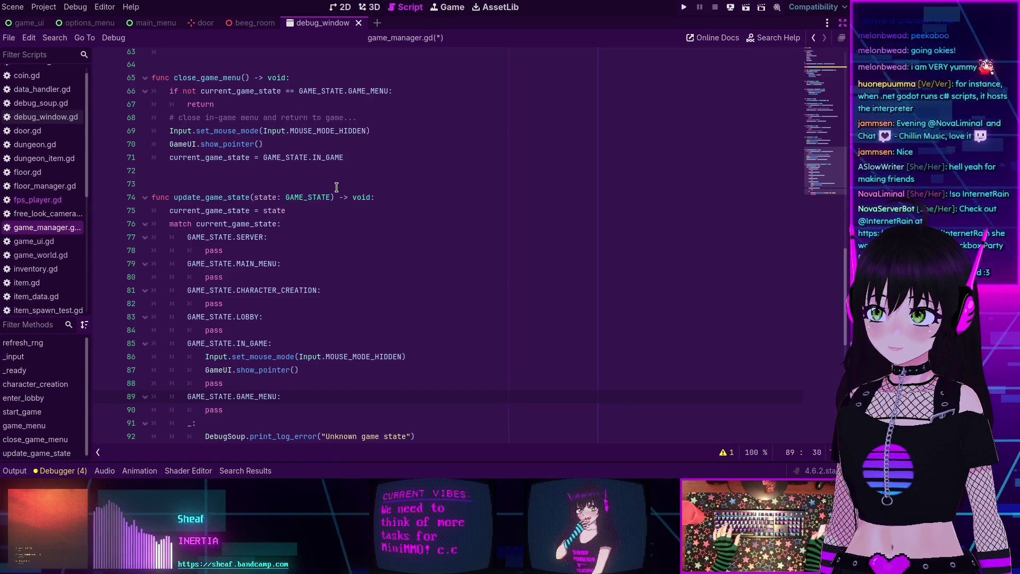
pyautogui.scroll(5, 336, 187)
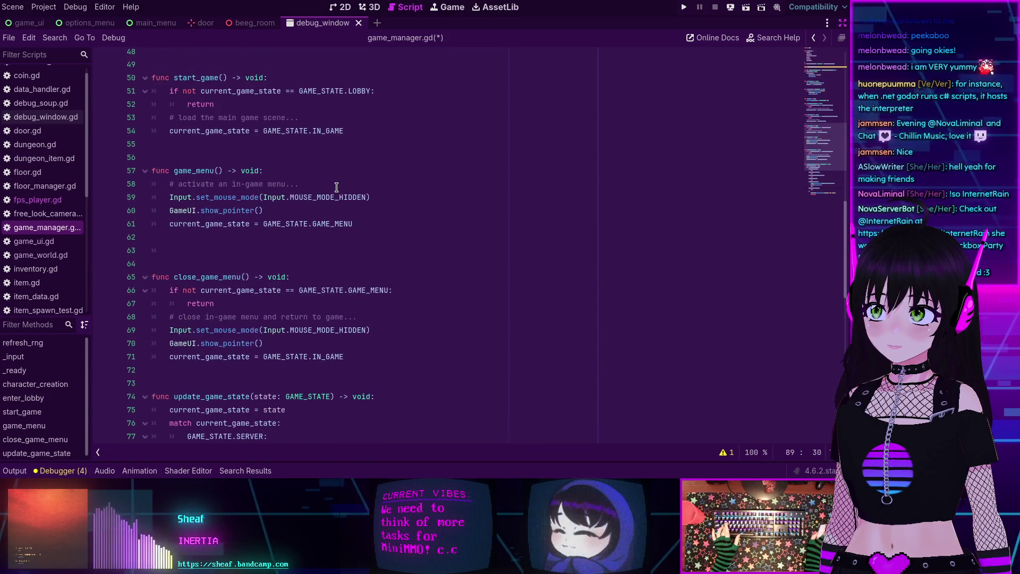
pyautogui.write('stop_player_inputs.emit()')
pyautogui.click(344, 243)
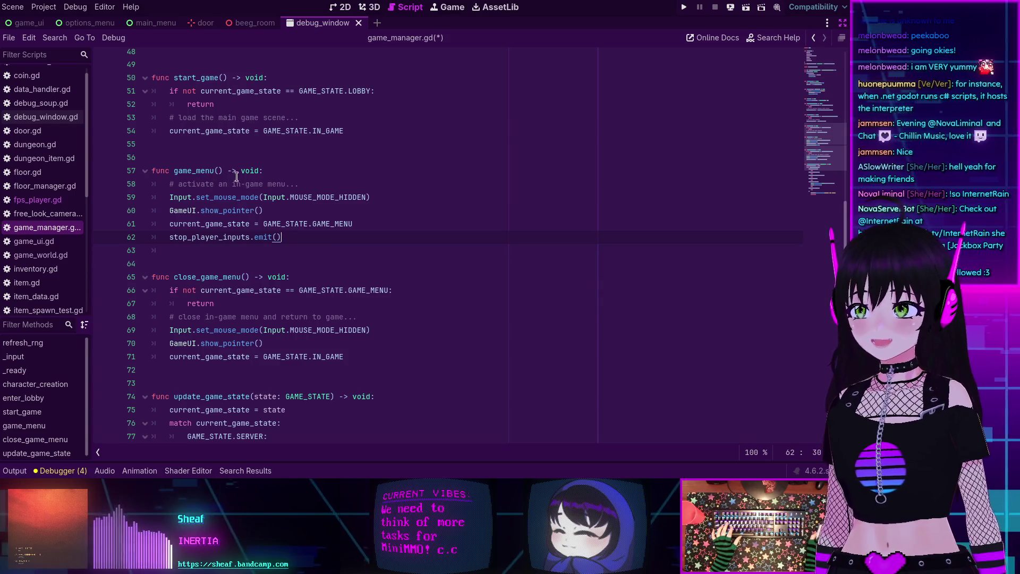
pyautogui.doubleClick(196, 169)
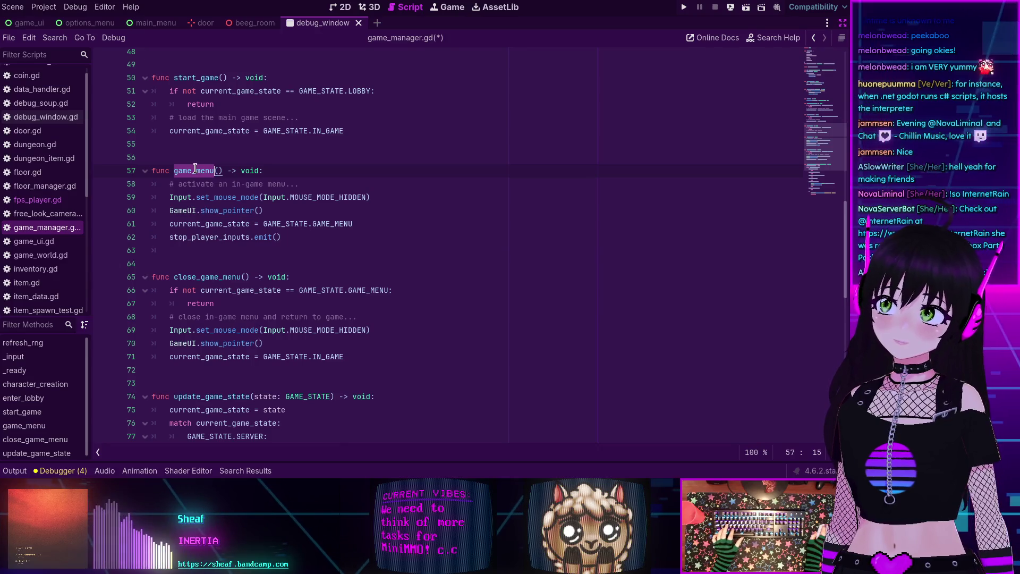
pyautogui.scroll(-6, 195, 168)
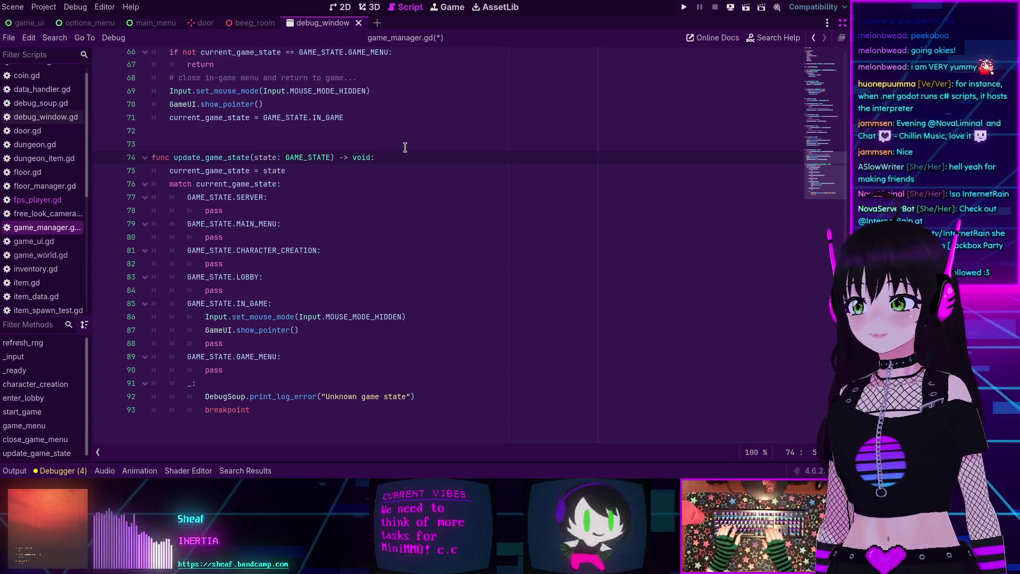
pyautogui.press('Return')
pyautogui.write('if')
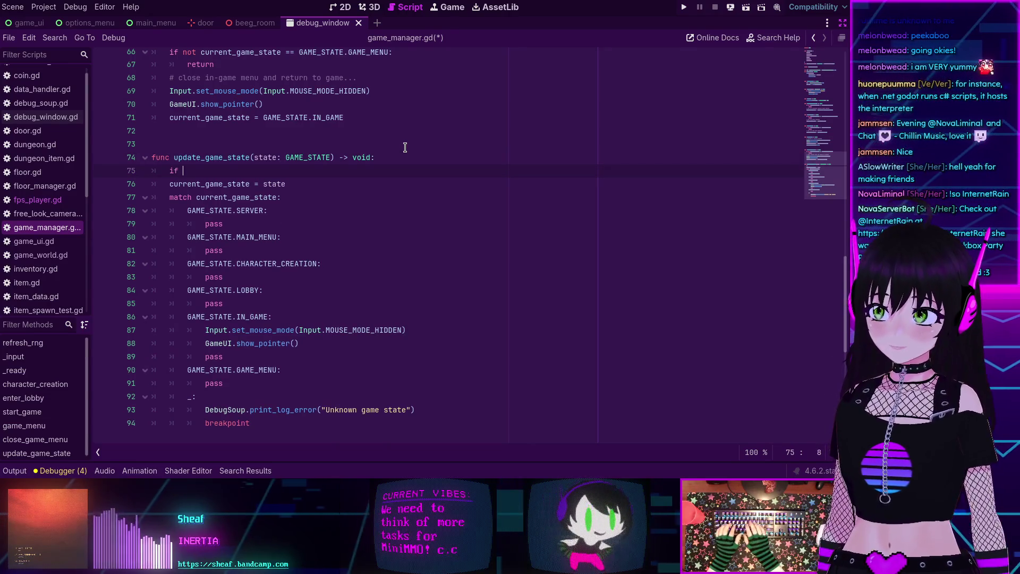
pyautogui.write('current_game_state')
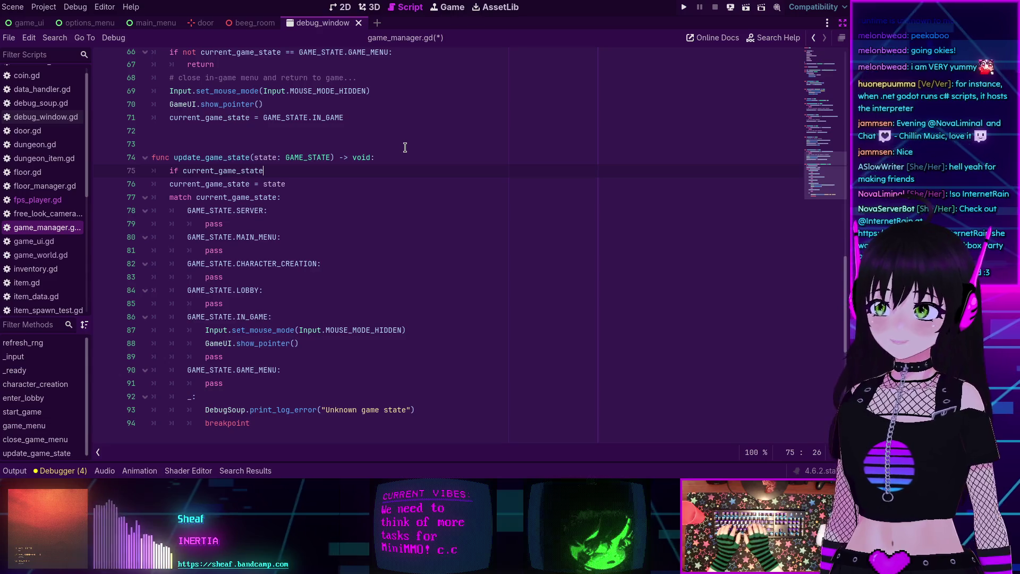
pyautogui.write(' == ')
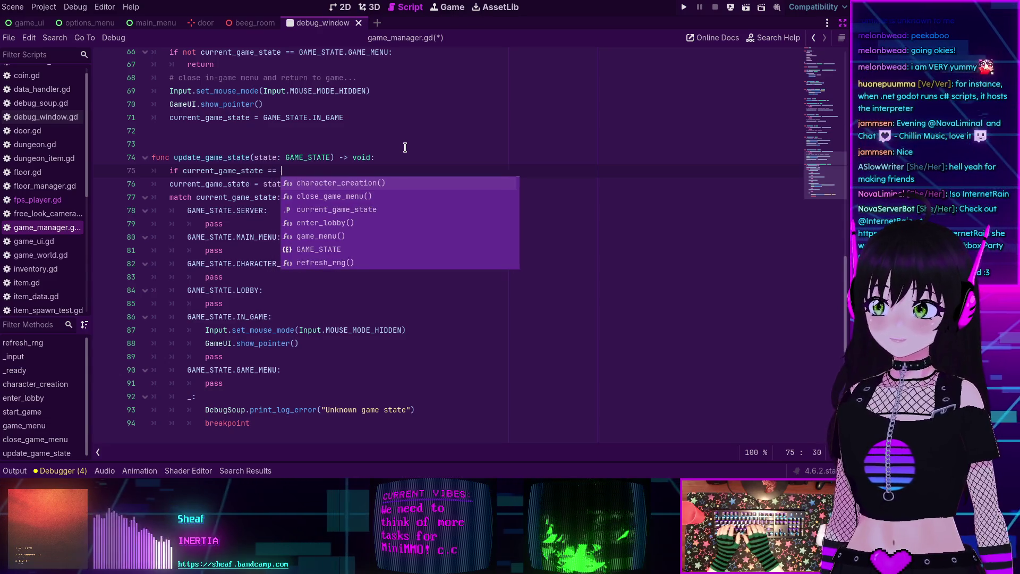
pyautogui.write('state:')
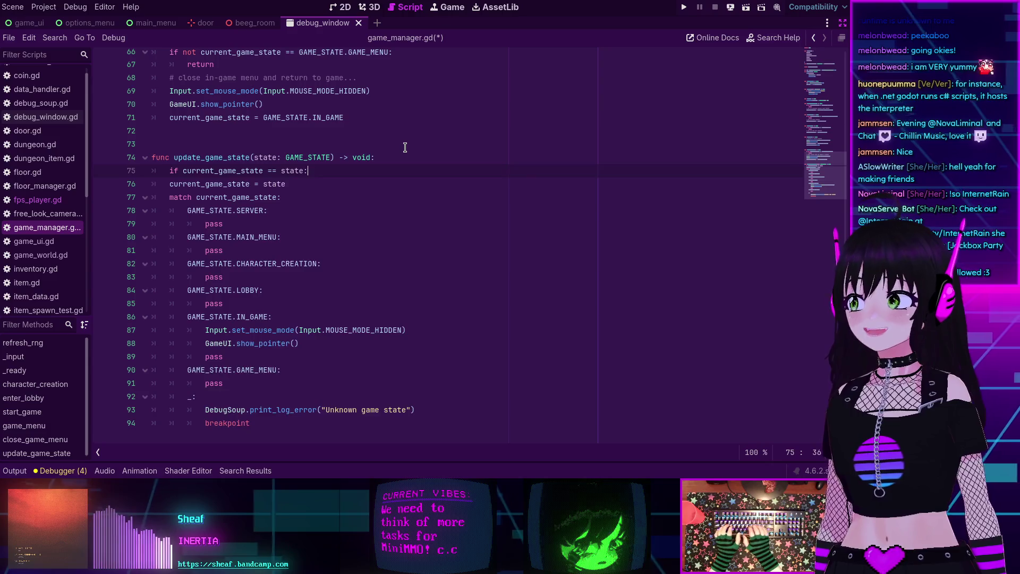
pyautogui.press('Return')
pyautogui.write('return')
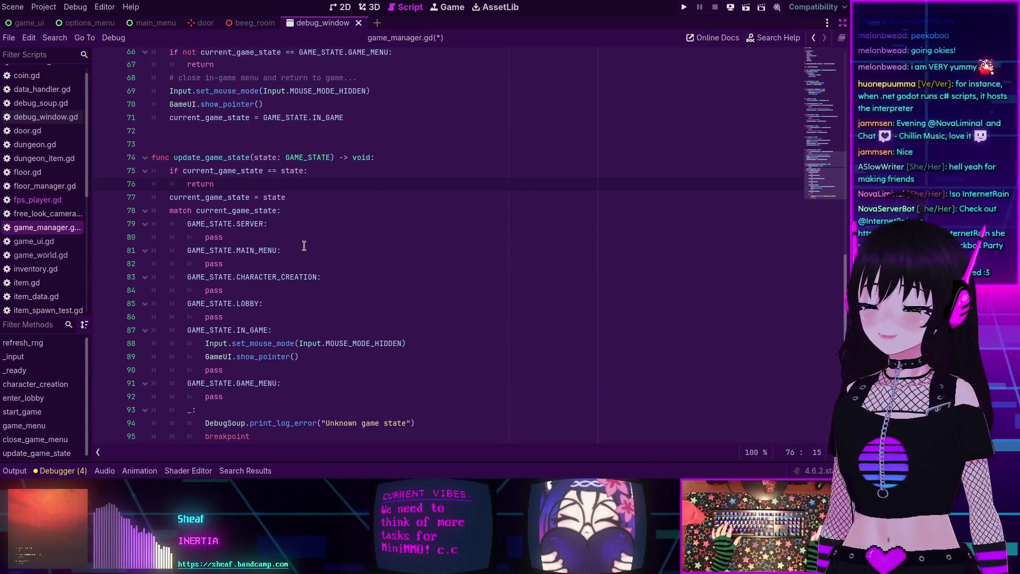
pyautogui.scroll(-2, 304, 287)
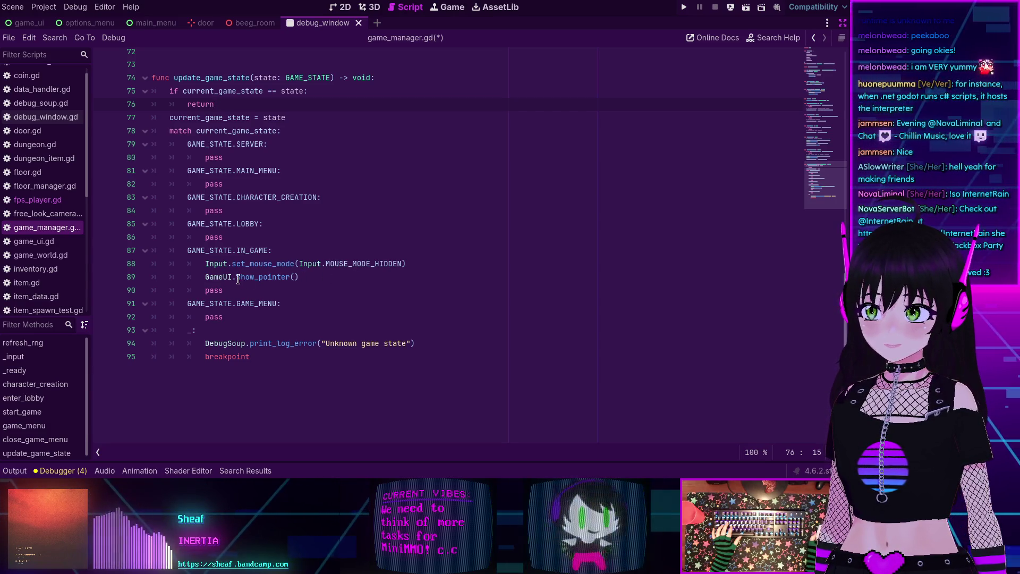
pyautogui.moveTo(223, 277)
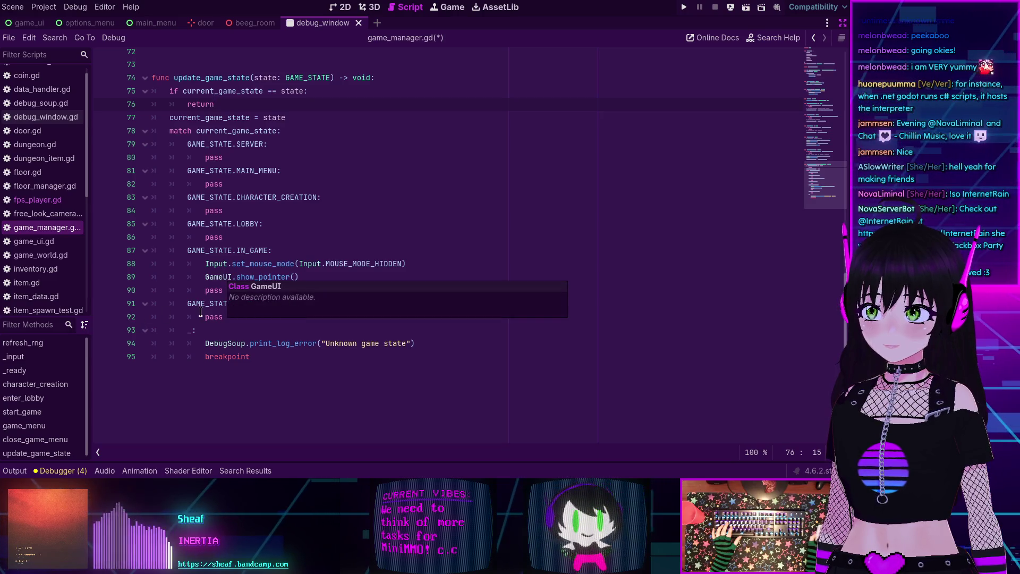
pyautogui.click(293, 303)
pyautogui.press('Return')
pyautogui.write('game_menu')
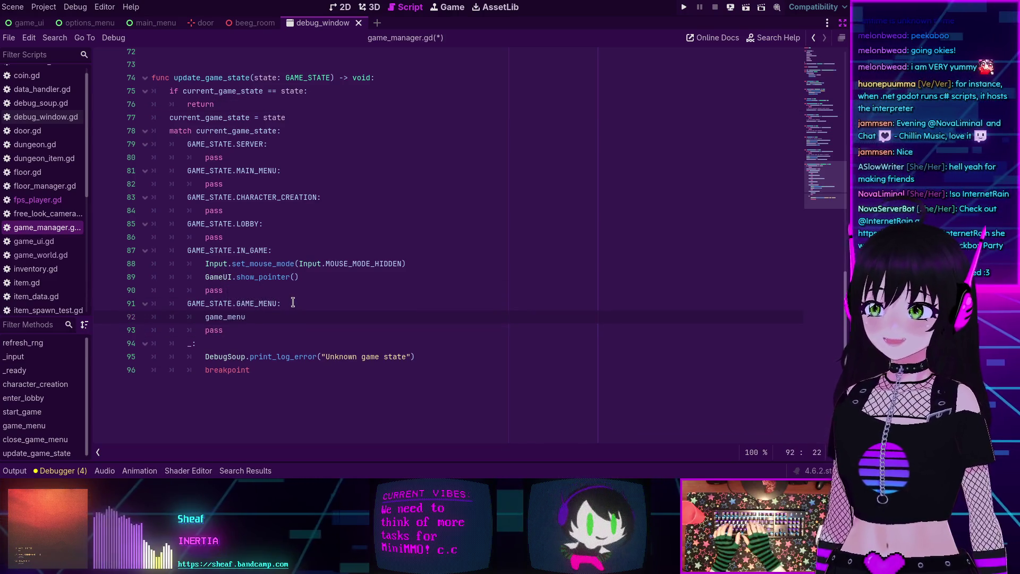
pyautogui.write('()')
pyautogui.moveTo(258, 280)
pyautogui.scroll(2, 259, 280)
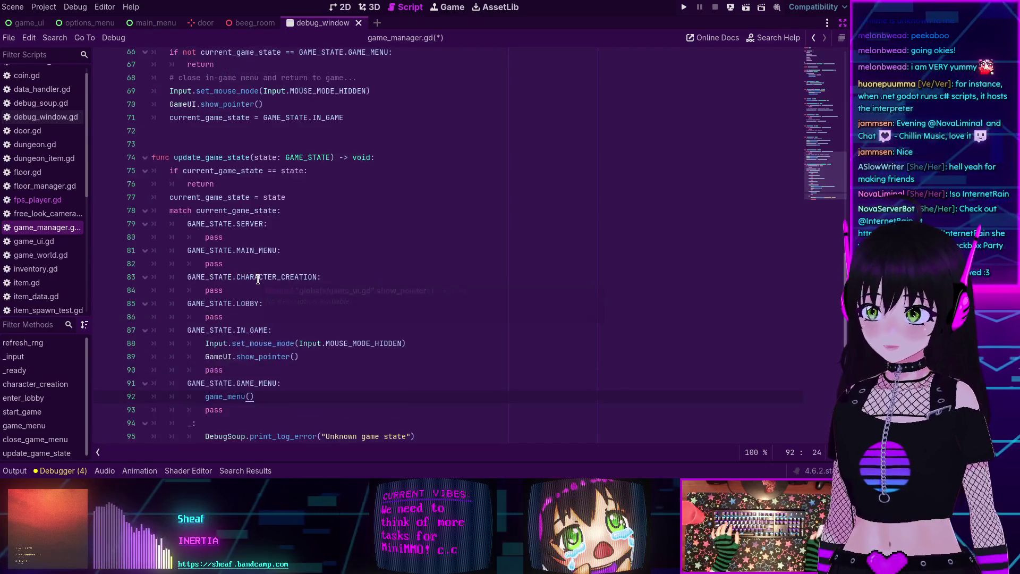
pyautogui.scroll(4, 257, 280)
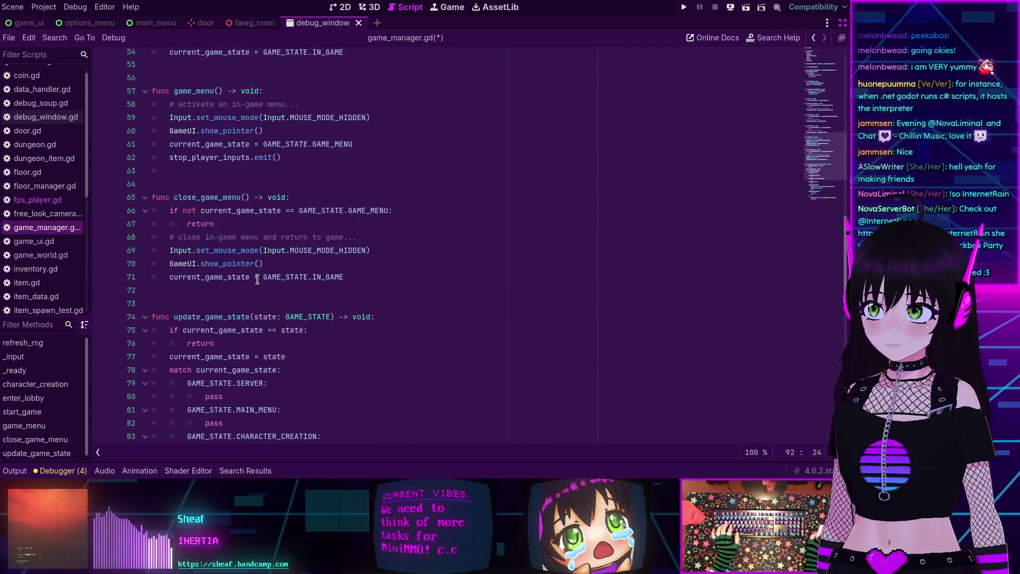
pyautogui.scroll(-4, 235, 212)
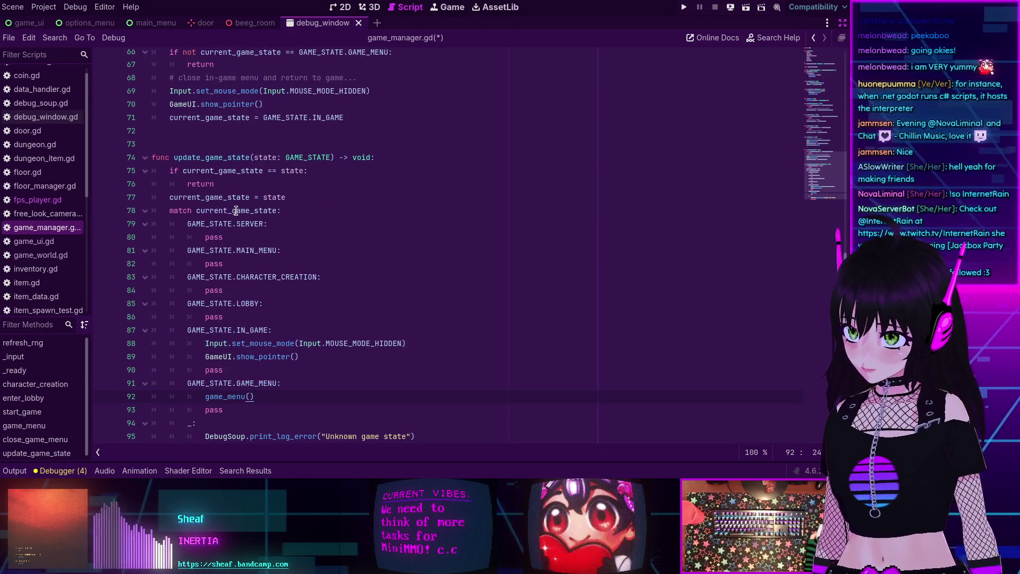
pyautogui.moveTo(234, 212)
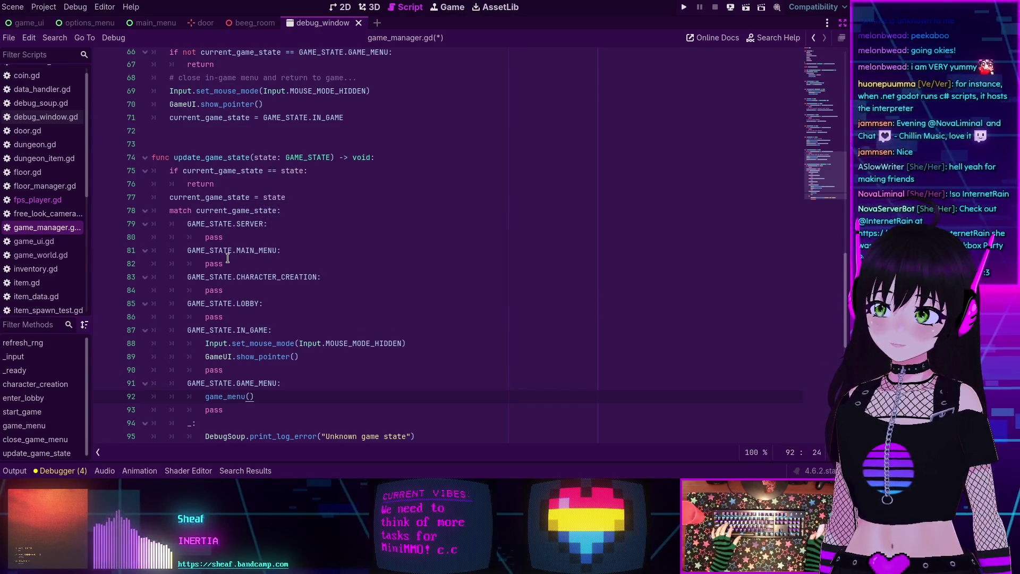
pyautogui.scroll(3, 227, 258)
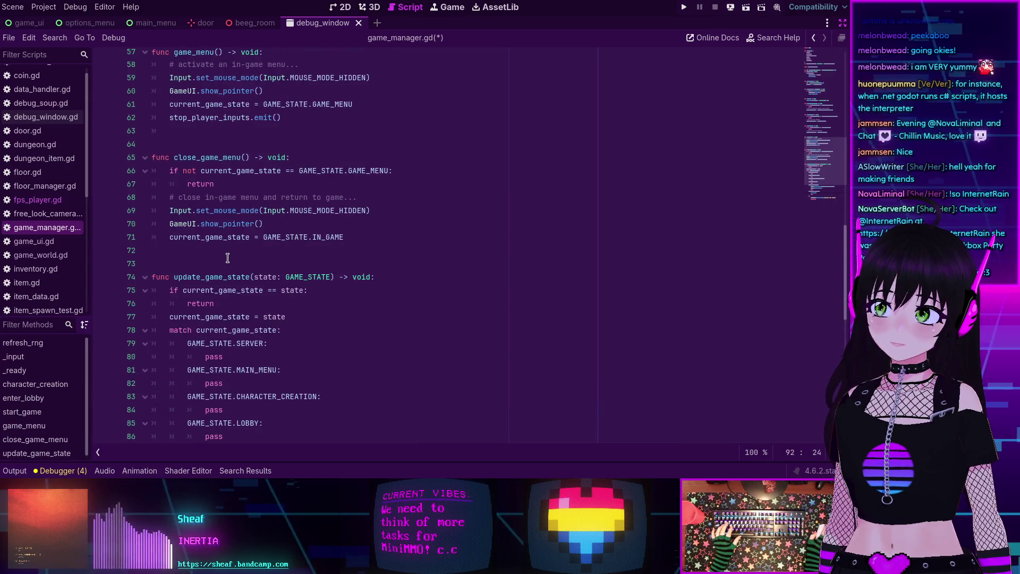
pyautogui.scroll(-3, 228, 258)
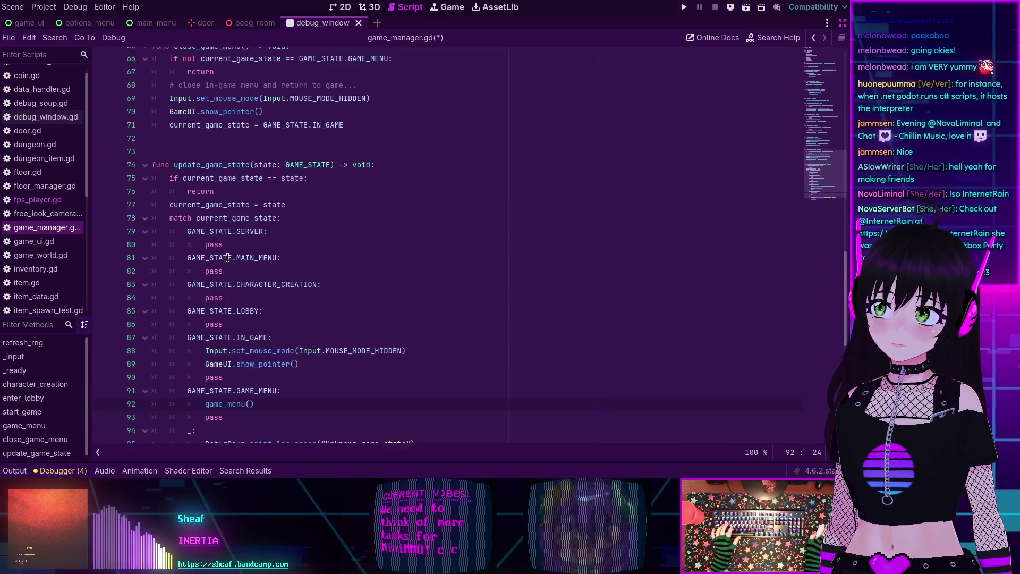
pyautogui.scroll(4, 227, 257)
pyautogui.doubleClick(178, 197)
pyautogui.click(178, 197)
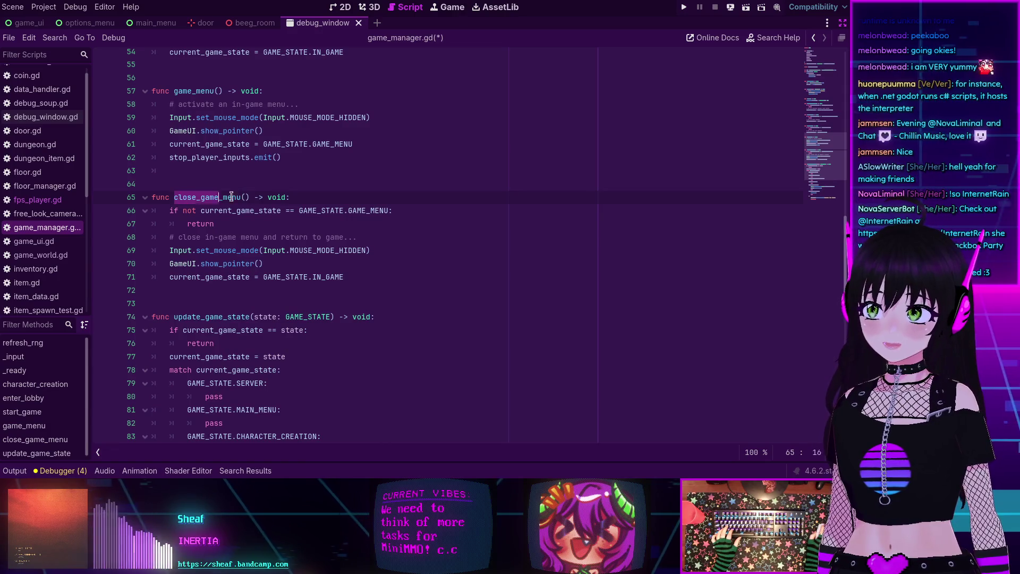
pyautogui.scroll(-7, 252, 198)
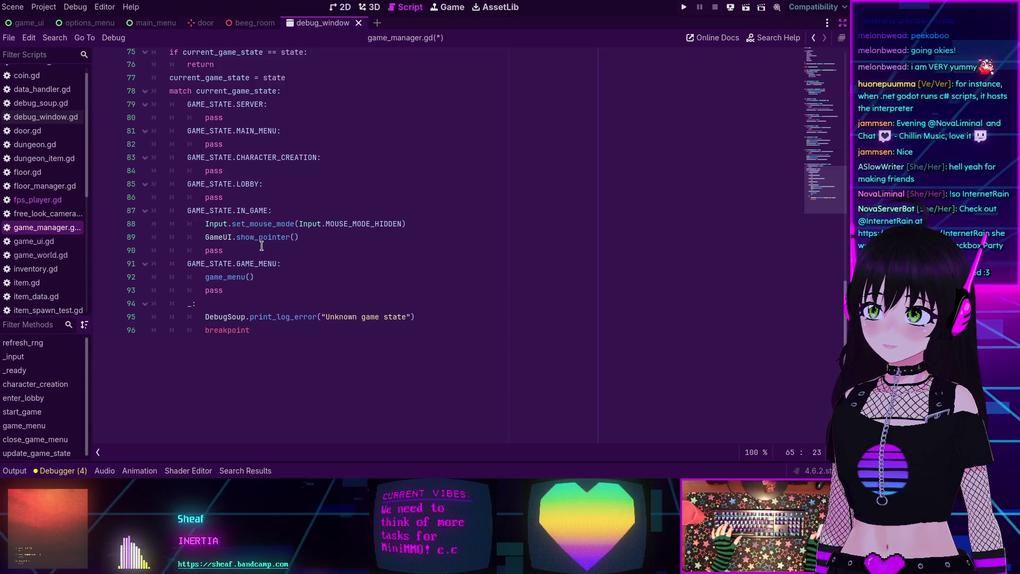
pyautogui.scroll(2, 222, 265)
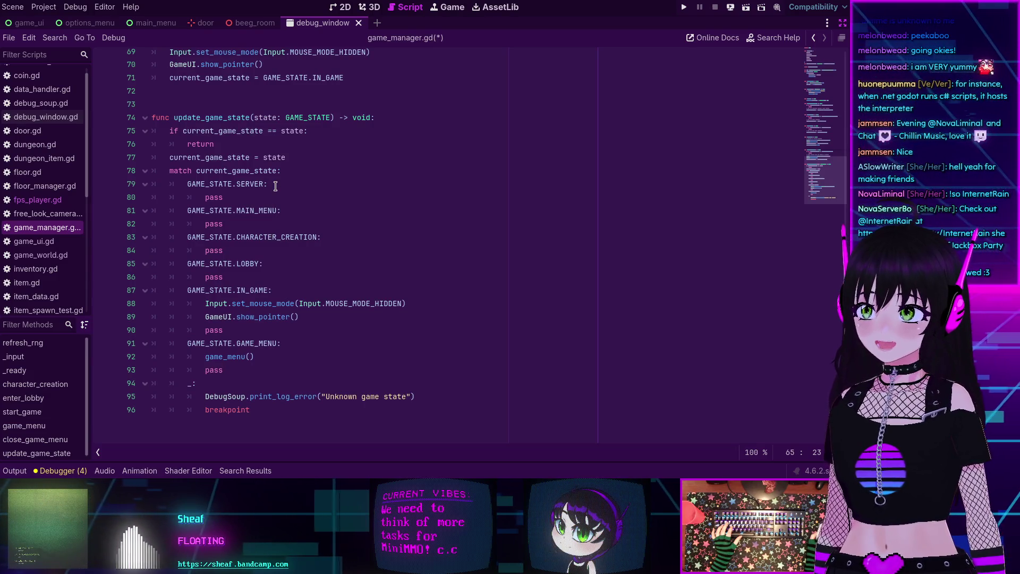
pyautogui.click(276, 186)
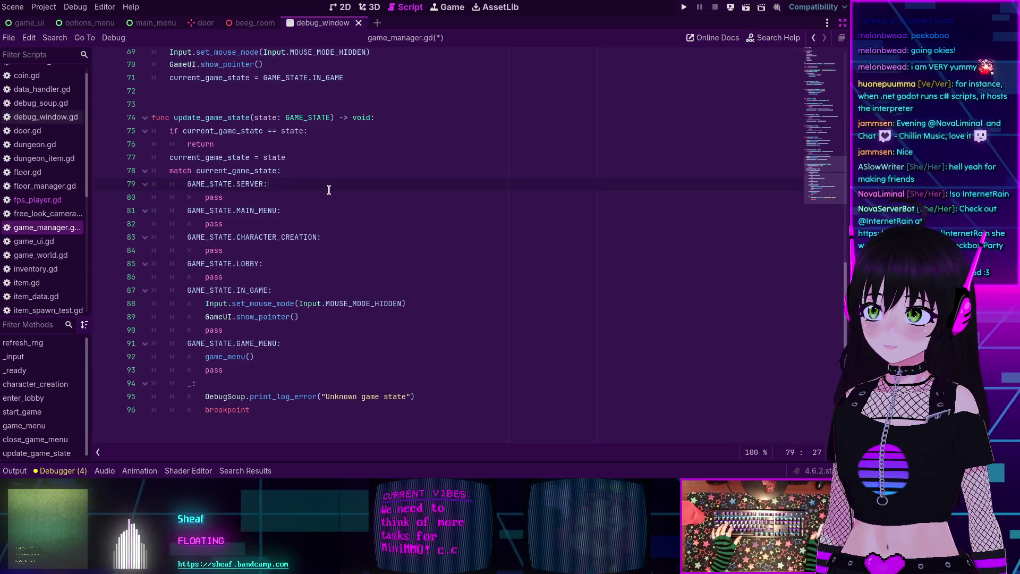
pyautogui.press('Return')
pyautogui.write('close_game_menu()')
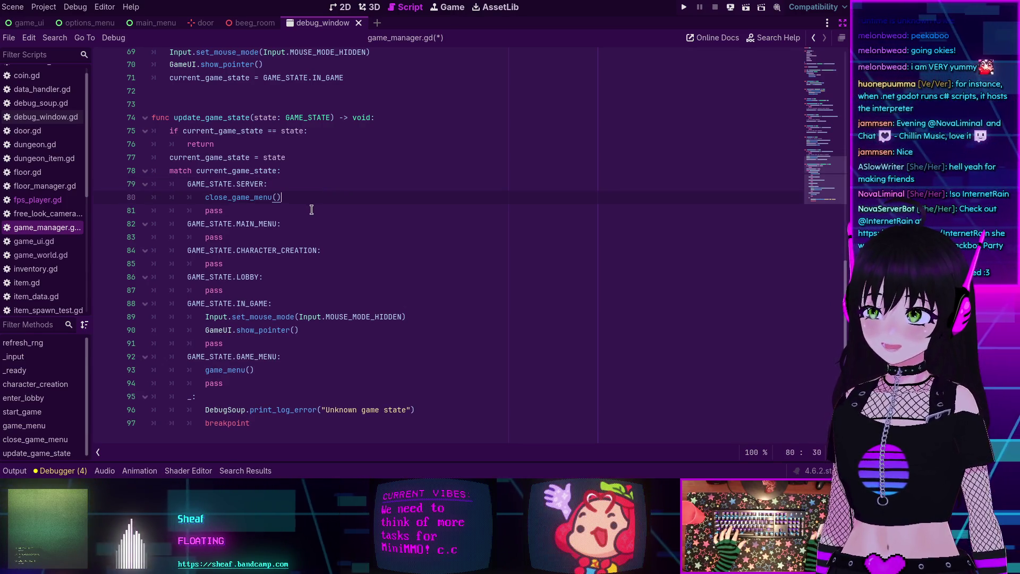
pyautogui.scroll(3, 311, 209)
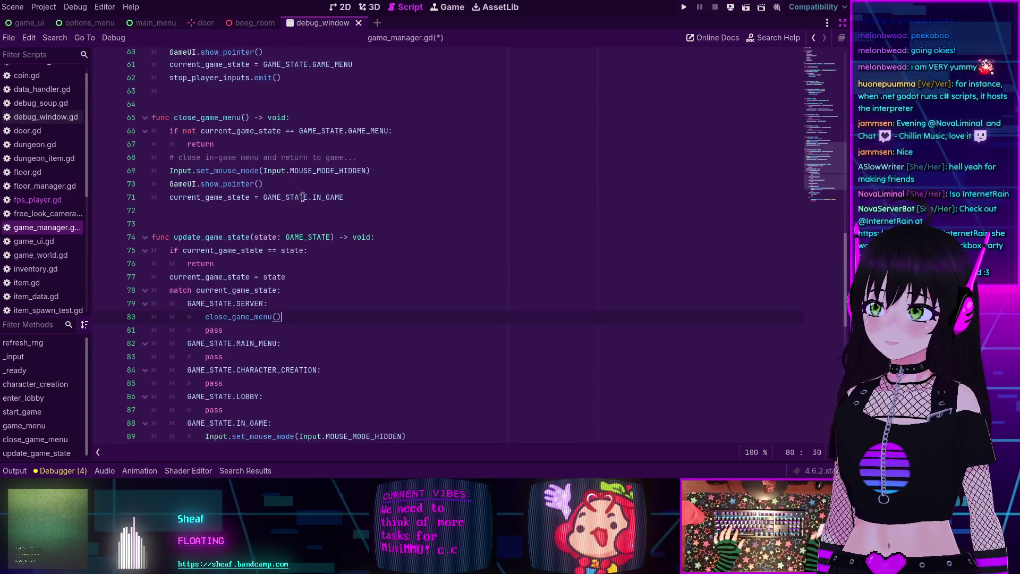
pyautogui.moveTo(293, 317); pyautogui.dragTo(287, 309)
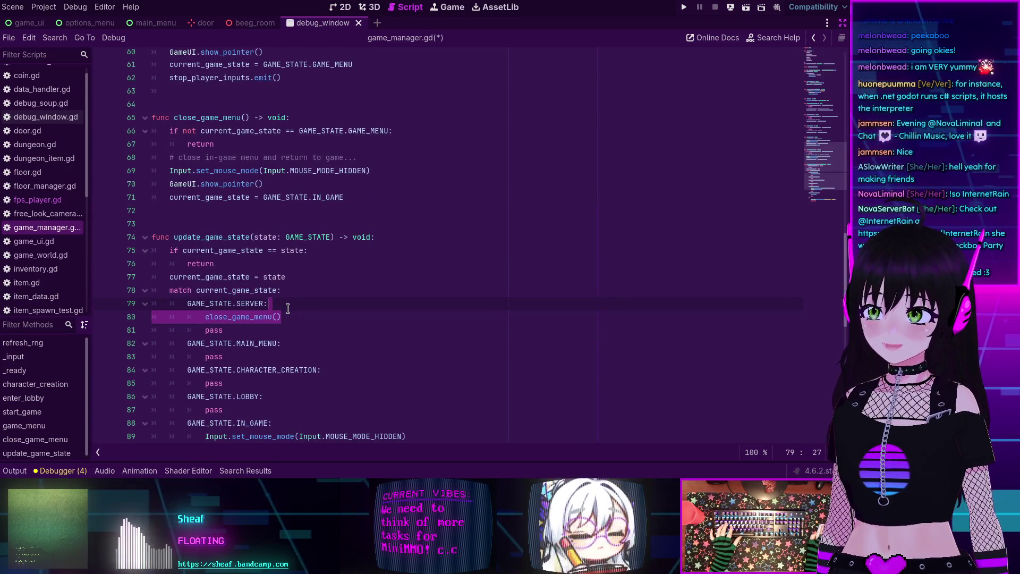
pyautogui.press('BackSpace')
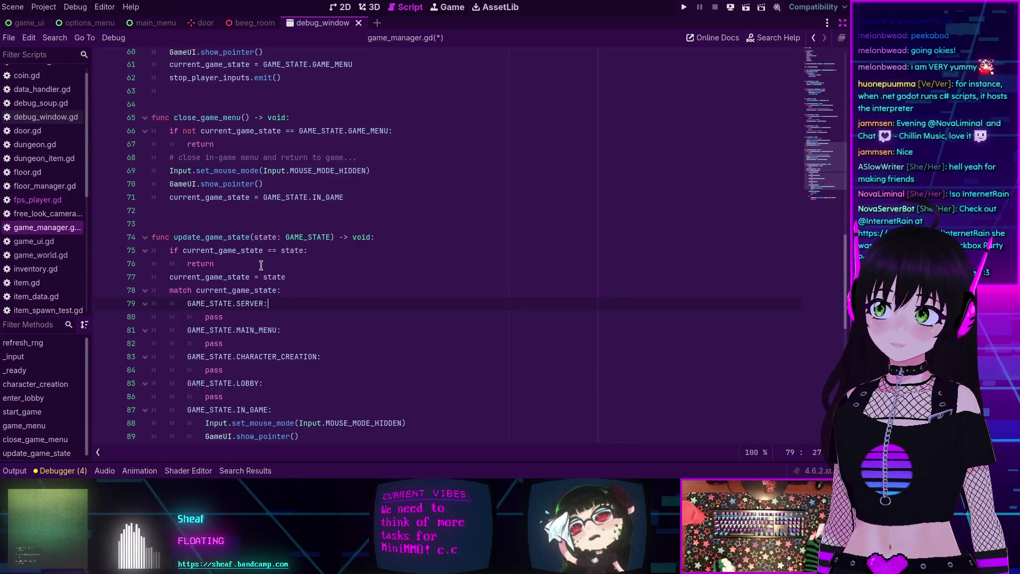
pyautogui.scroll(-1, 260, 262)
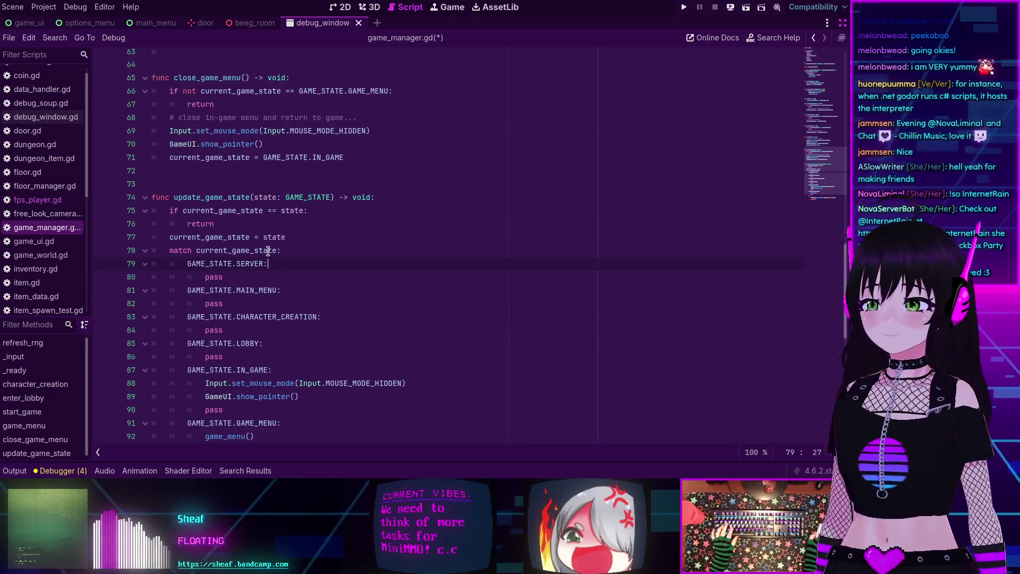
pyautogui.scroll(-2, 268, 251)
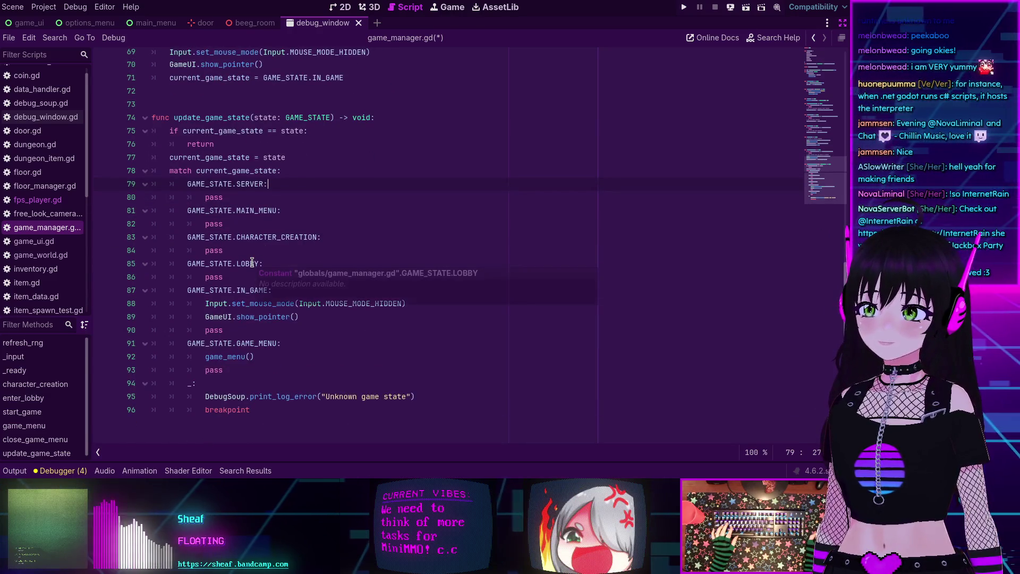
pyautogui.scroll(2, 269, 209)
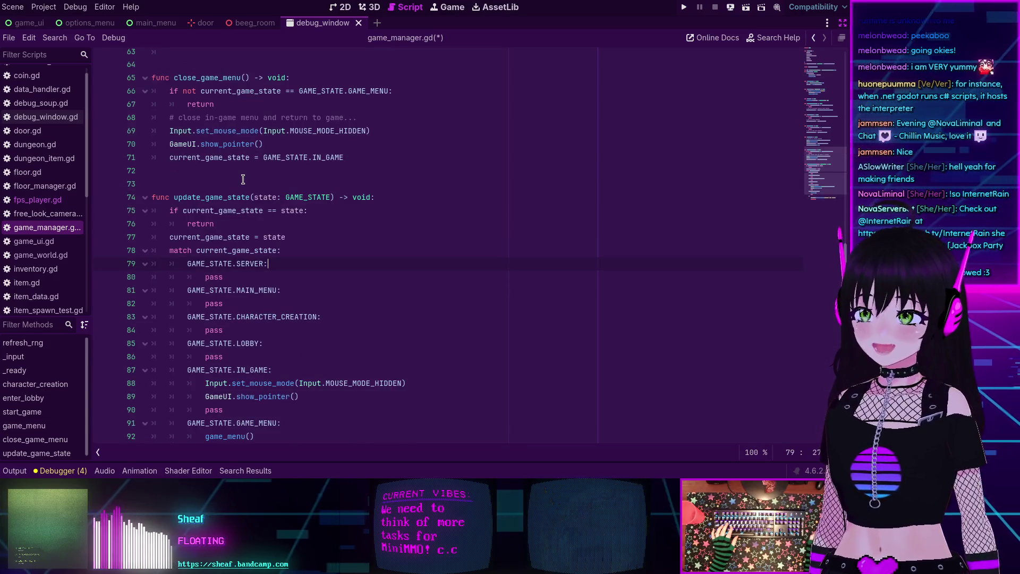
pyautogui.scroll(-1, 244, 179)
pyautogui.scroll(-1, 242, 180)
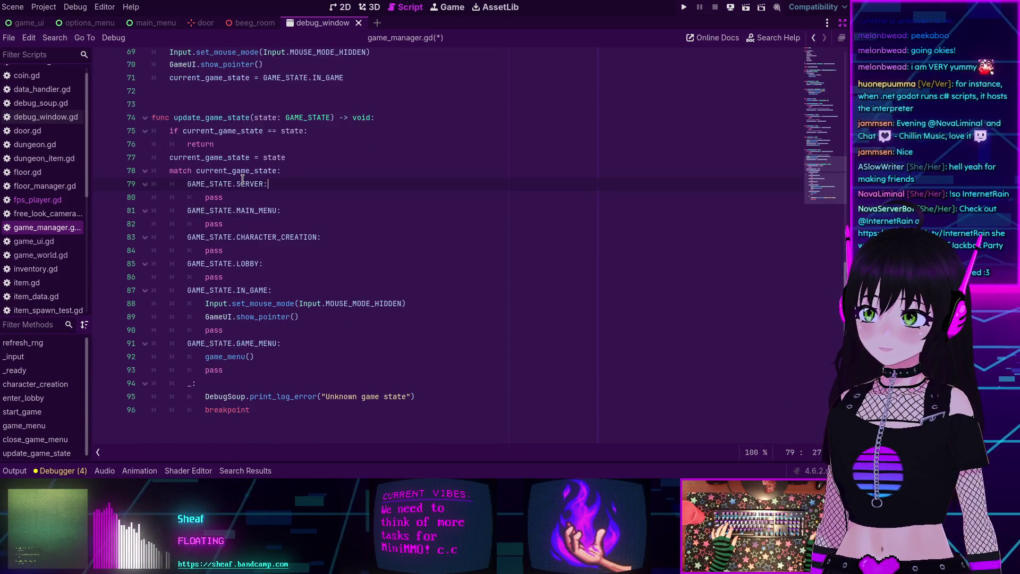
pyautogui.scroll(6, 272, 362)
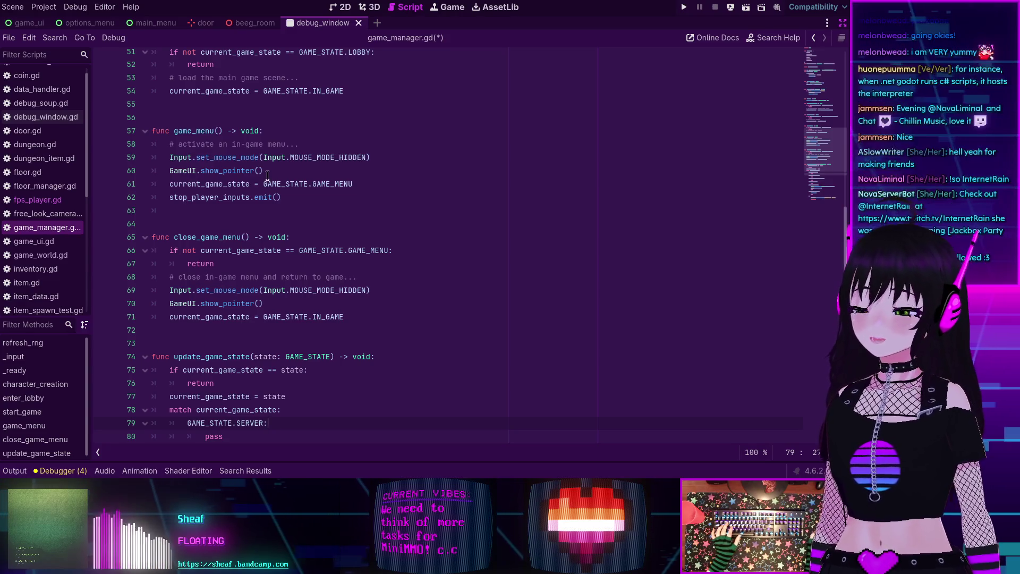
pyautogui.scroll(3, 267, 175)
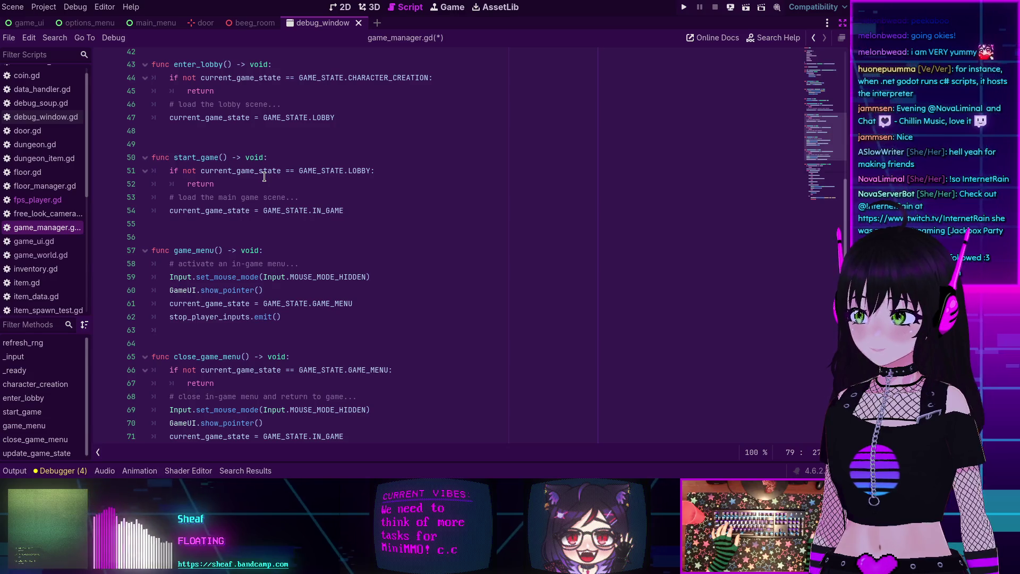
pyautogui.scroll(-4, 264, 176)
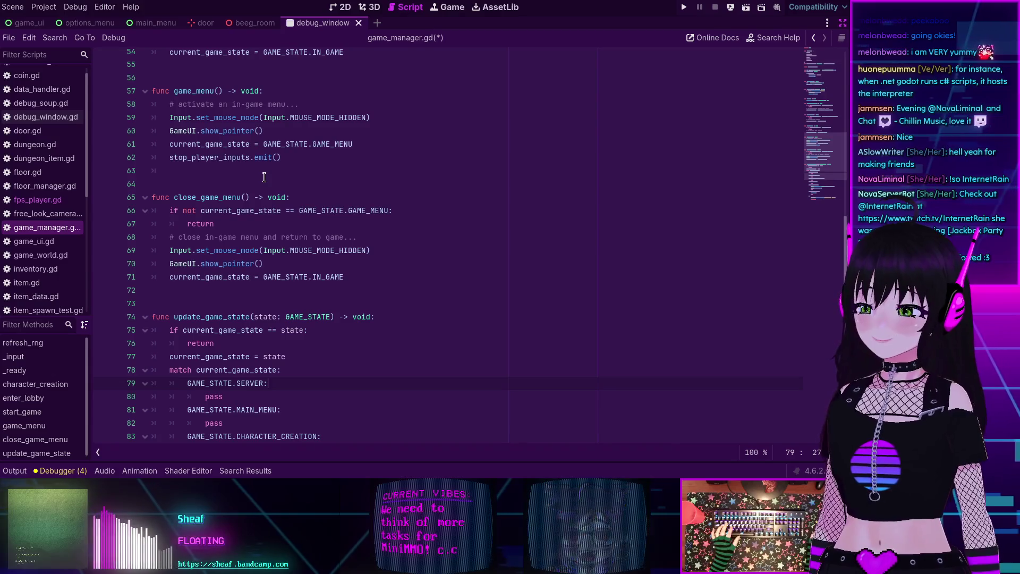
pyautogui.scroll(-4, 264, 177)
pyautogui.scroll(-2, 261, 287)
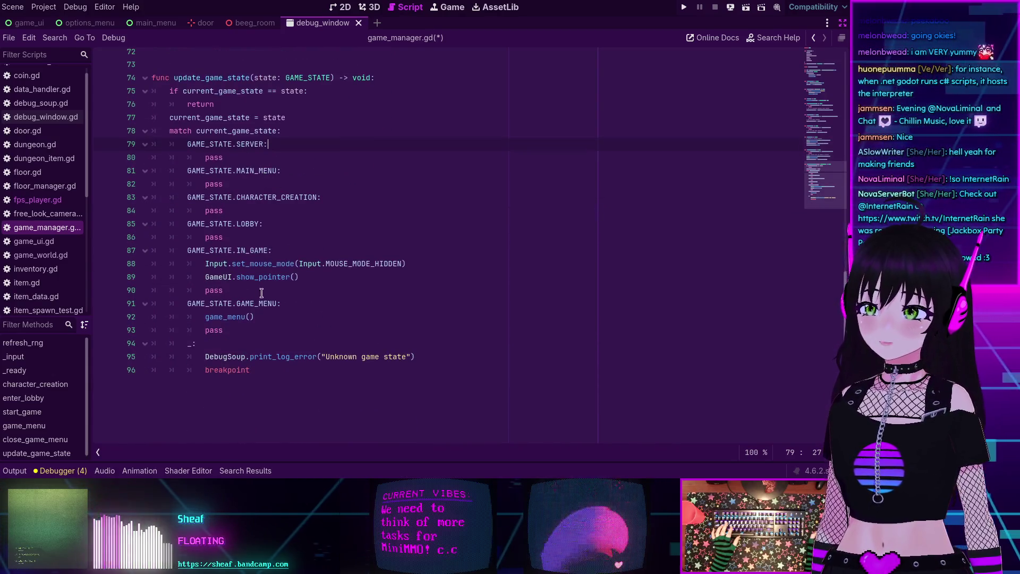
pyautogui.scroll(5, 242, 272)
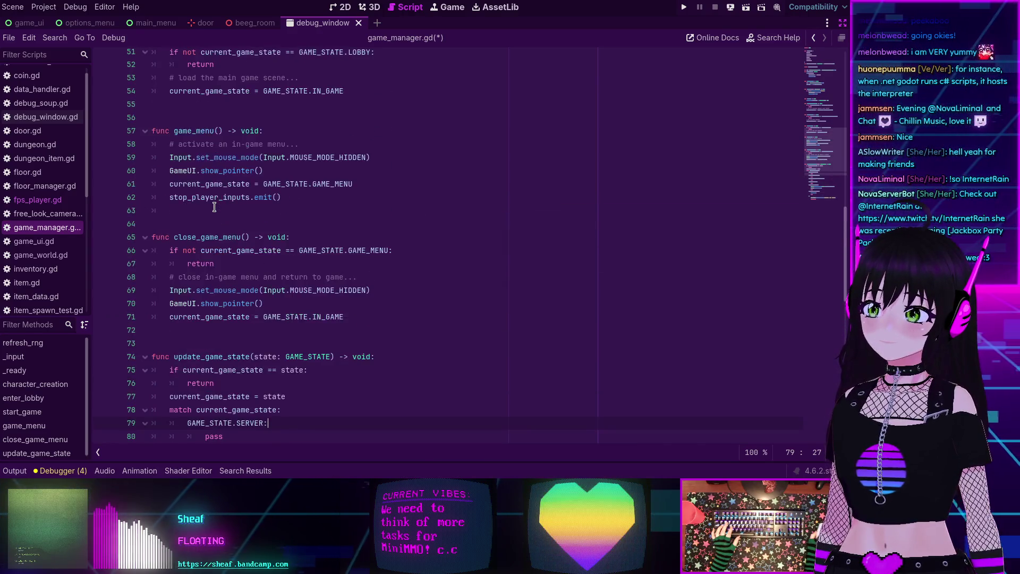
pyautogui.scroll(-3, 214, 207)
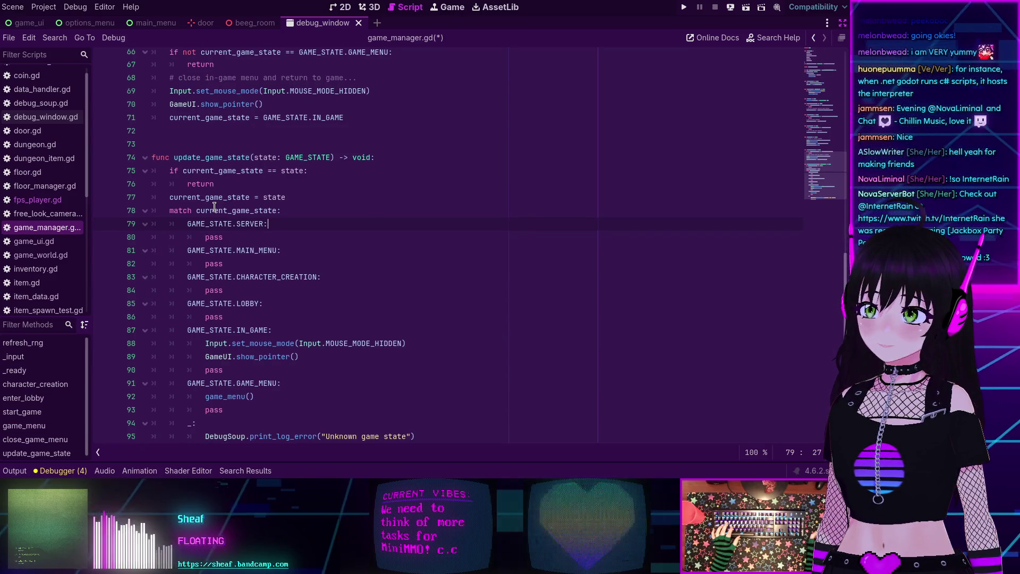
pyautogui.click(279, 329)
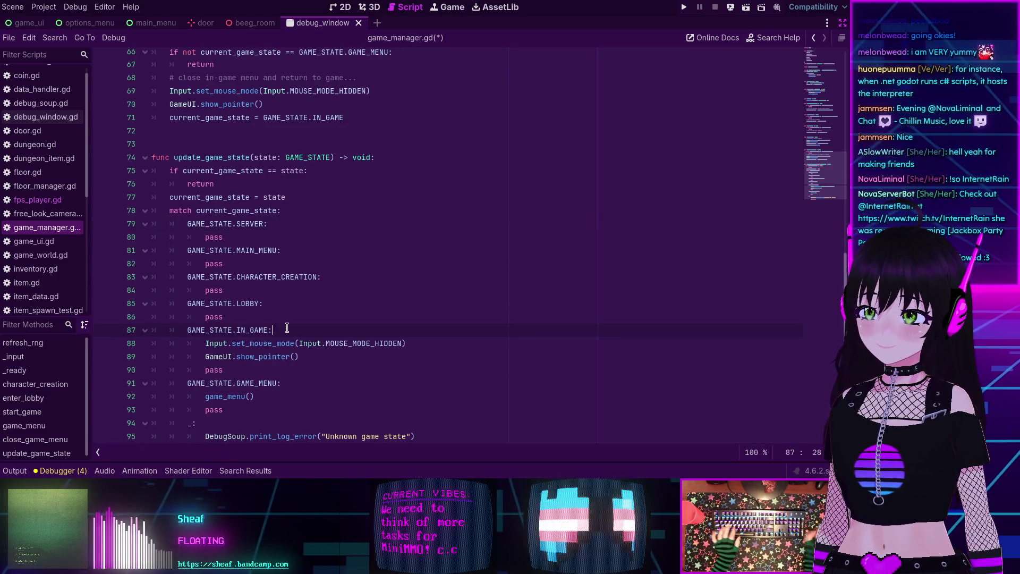
# Add a close_game_menu() line under the IN_GAME case, then scroll up through game_manager.gd
pyautogui.press('Return')
pyautogui.write('close_game_menu()')
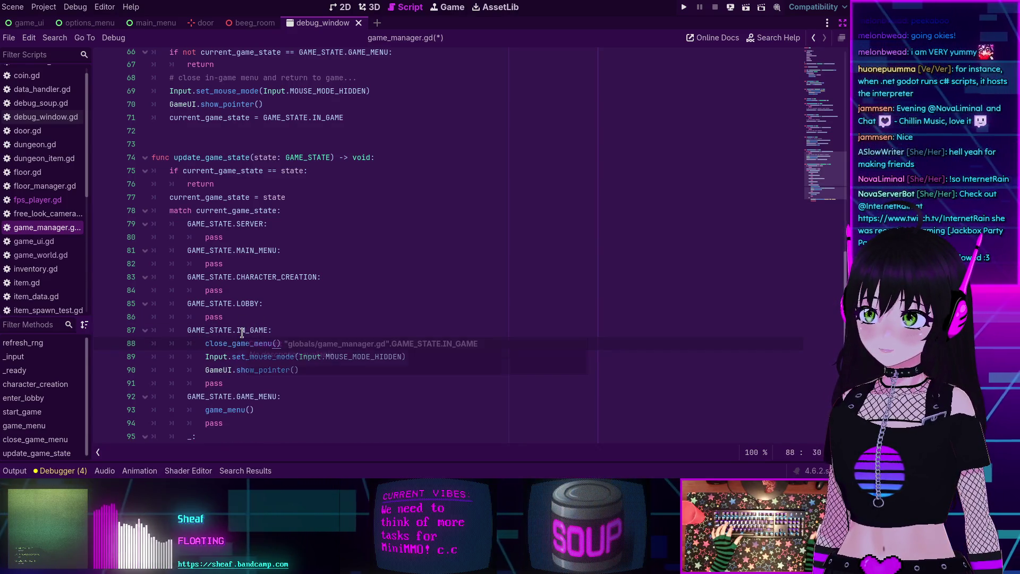
pyautogui.scroll(4, 240, 331)
pyautogui.scroll(2, 240, 330)
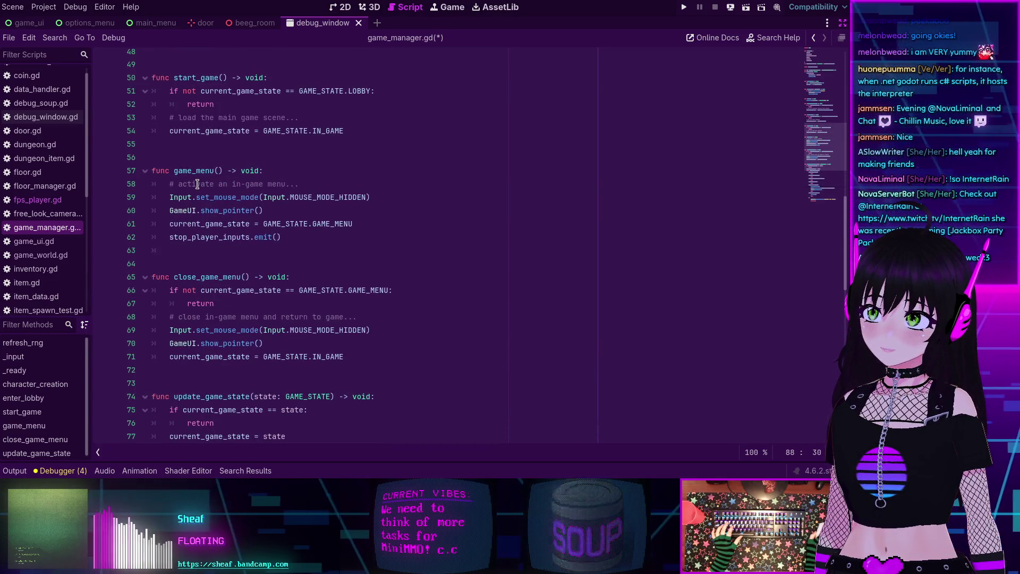
pyautogui.scroll(5, 218, 268)
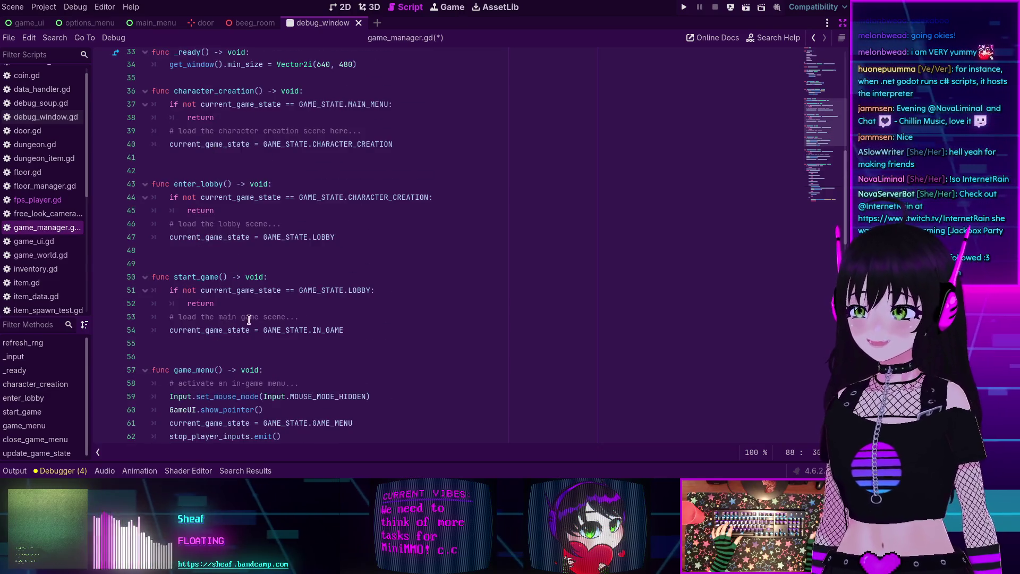
pyautogui.scroll(5, 248, 319)
pyautogui.scroll(-4, 217, 233)
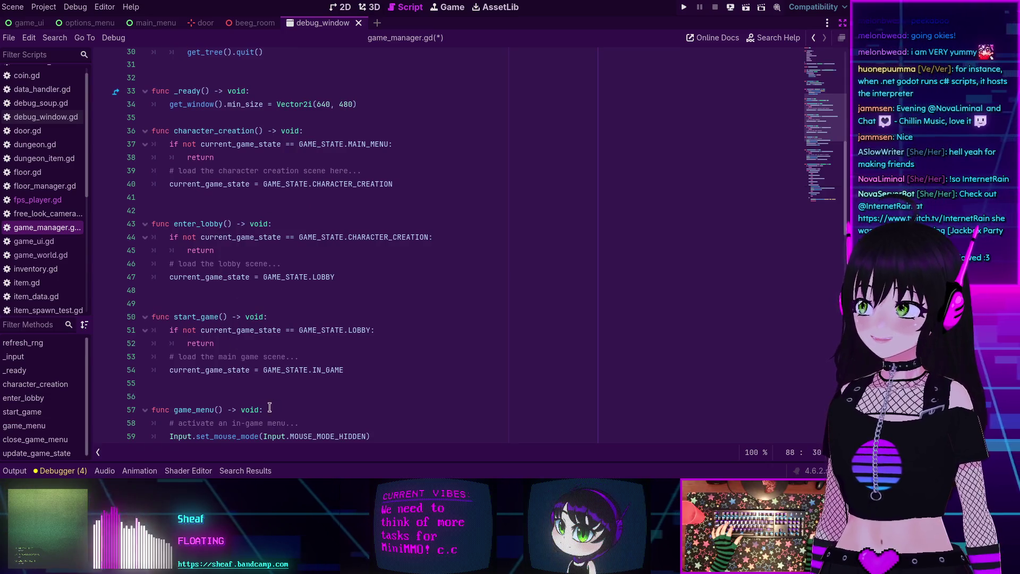
pyautogui.scroll(3, 291, 252)
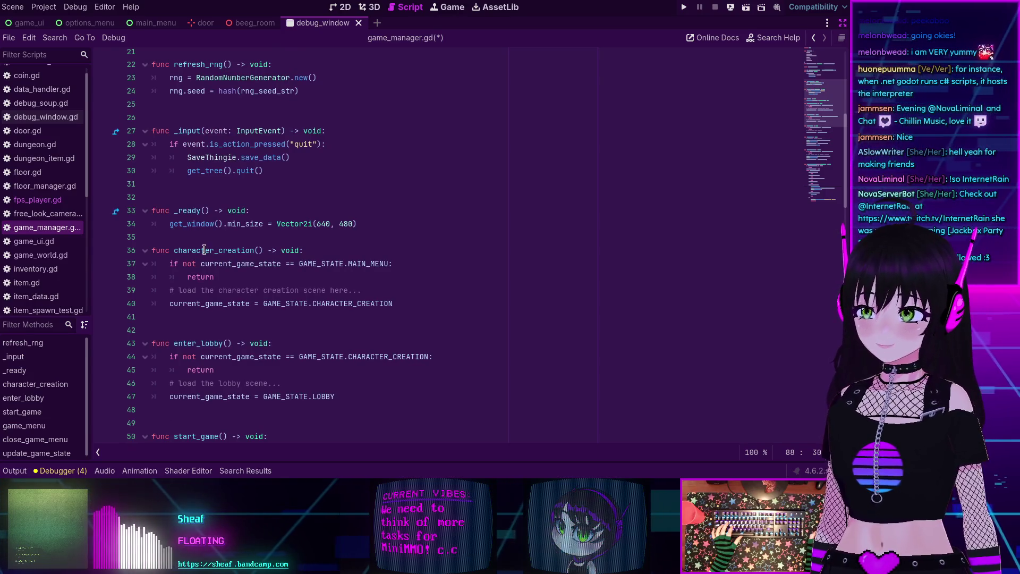
pyautogui.scroll(-8, 204, 250)
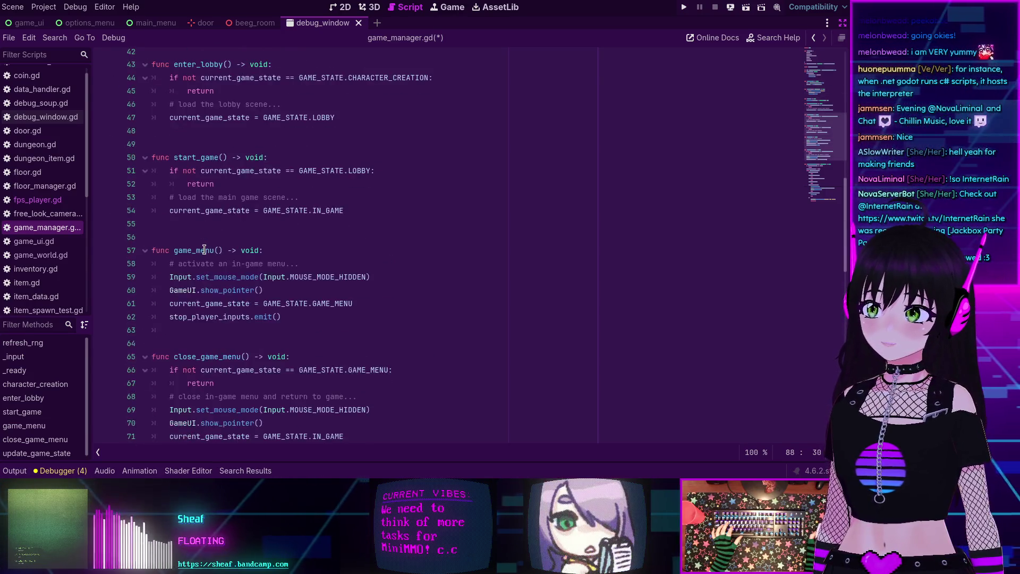
pyautogui.scroll(7, 204, 249)
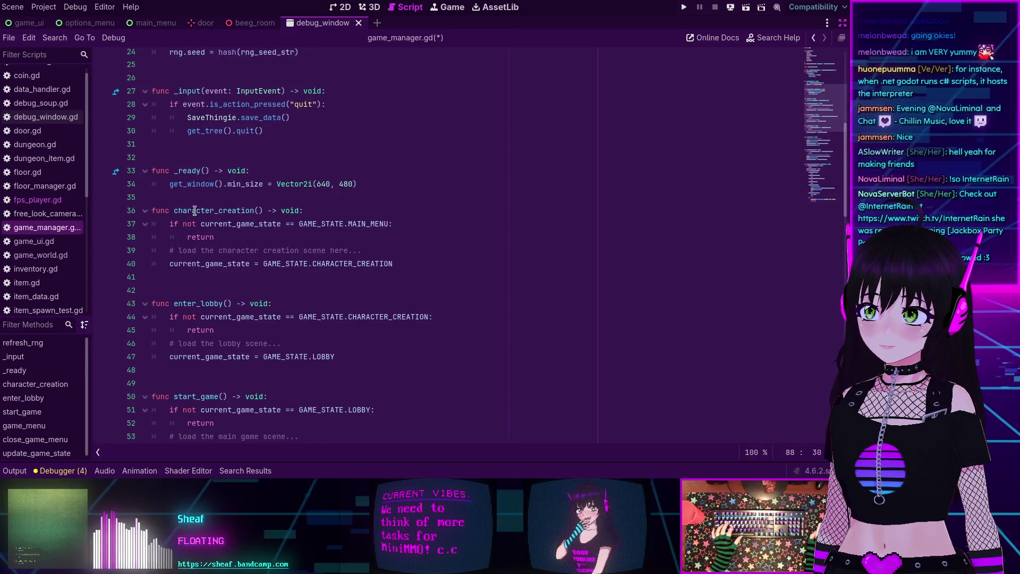
# Run a project-wide search for the selected name character_creation
pyautogui.doubleClick(194, 210)
pyautogui.hotkey('ctrl', 'shift', 'f')
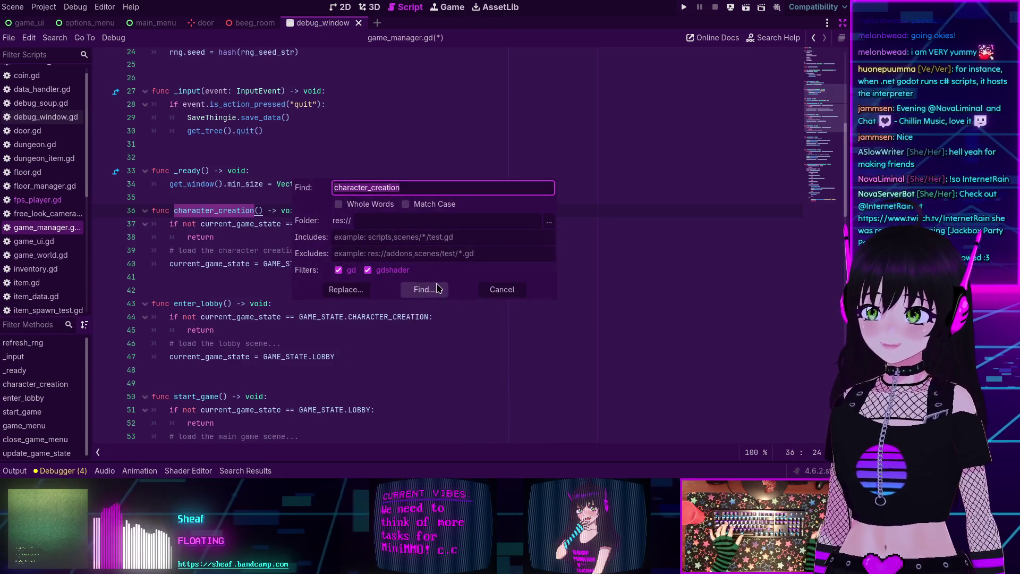
pyautogui.click(437, 289)
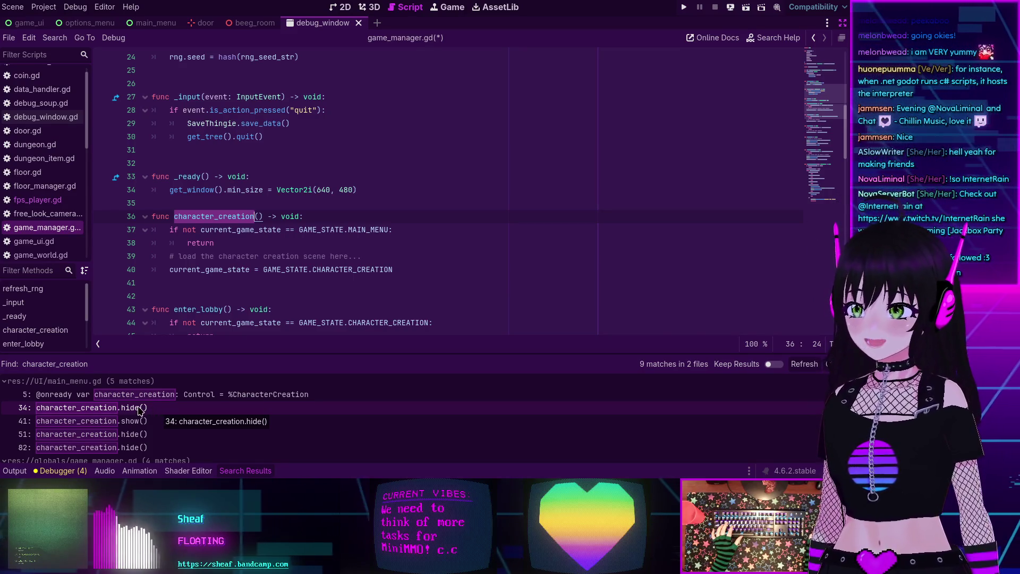
# Open main_menu.gd at its line-5 character_creation declaration and turn distraction-free mode off
pyautogui.scroll(-3, 139, 410)
pyautogui.scroll(3, 137, 412)
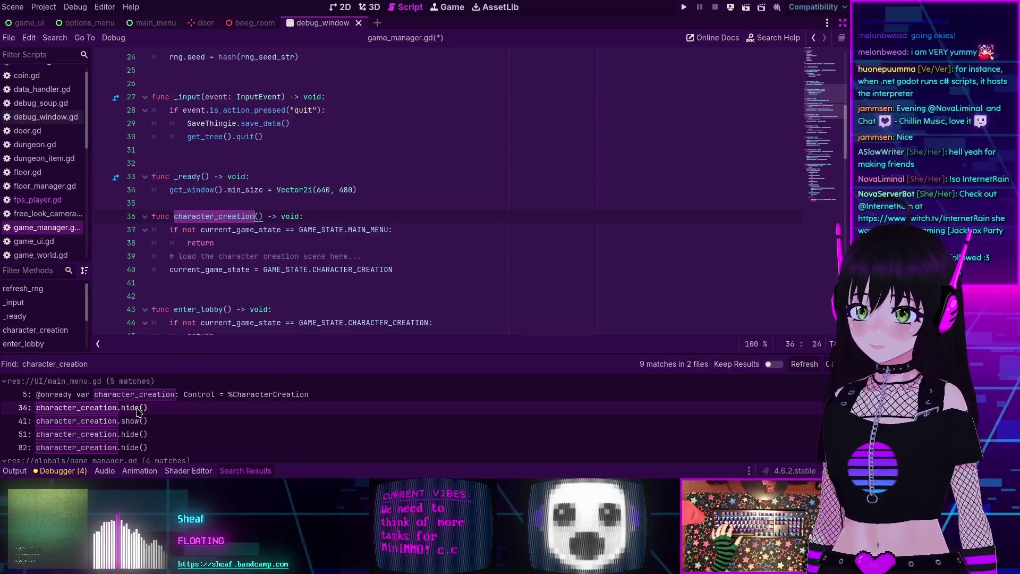
pyautogui.click(129, 397)
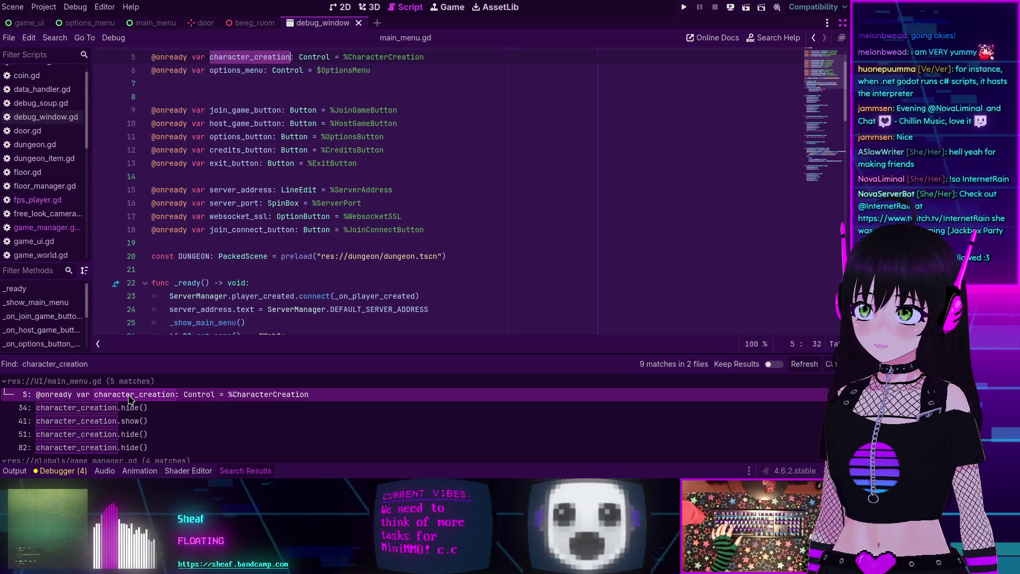
pyautogui.scroll(2, 272, 158)
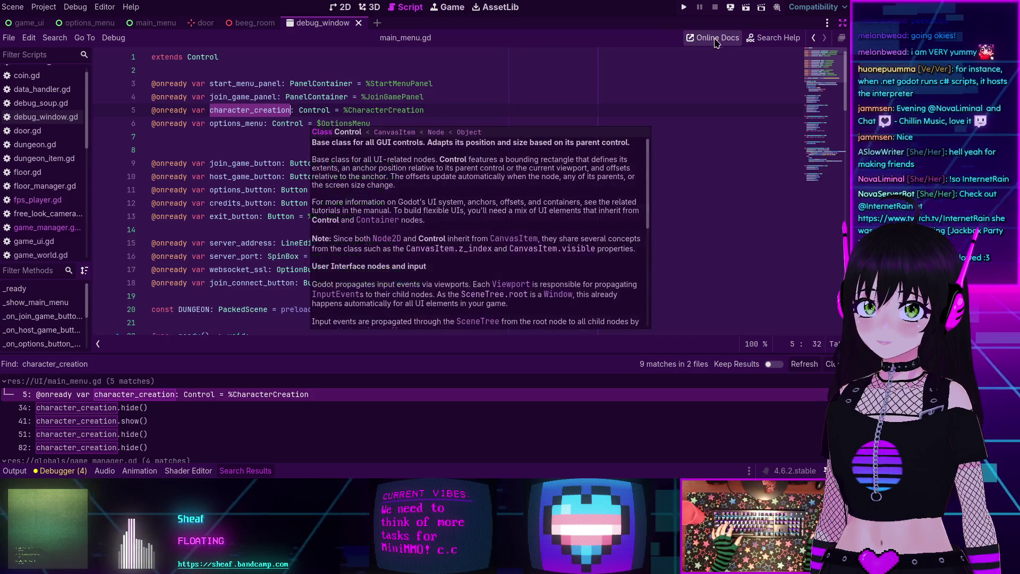
pyautogui.click(842, 22)
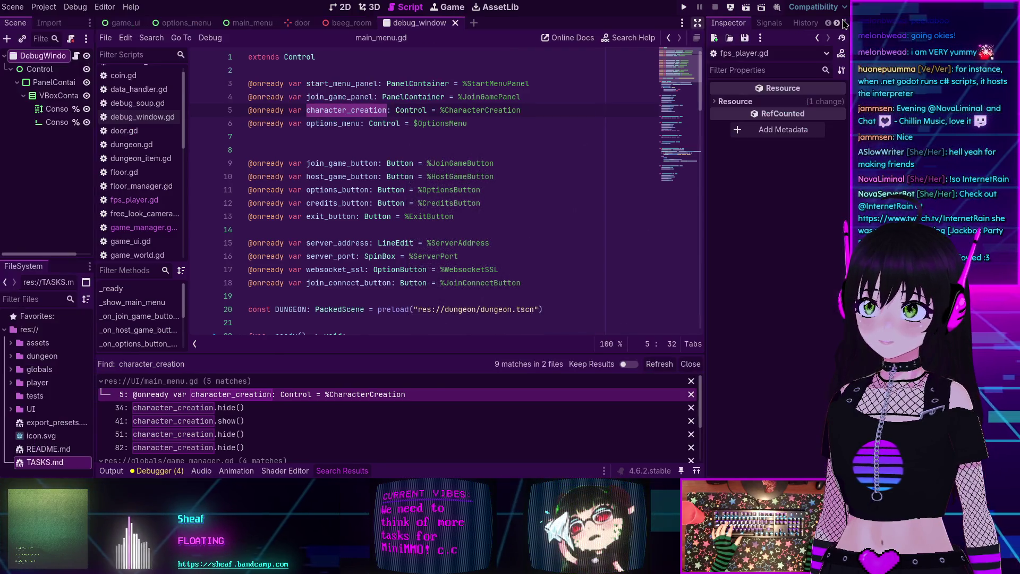
# In the main_menu scene, open the CharacterCreation node's script character_creation.gd
pyautogui.click(243, 24)
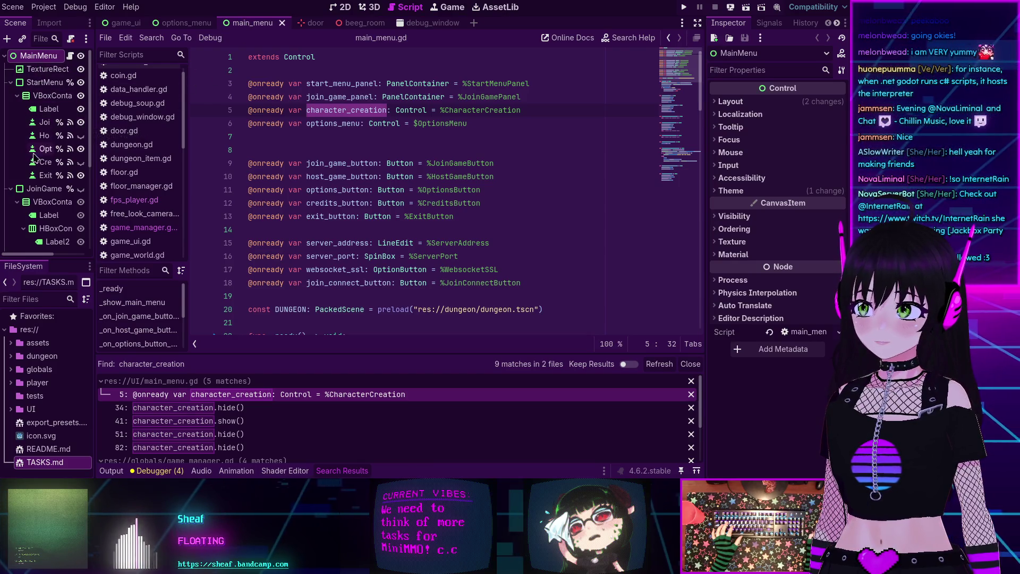
pyautogui.scroll(-5, 39, 127)
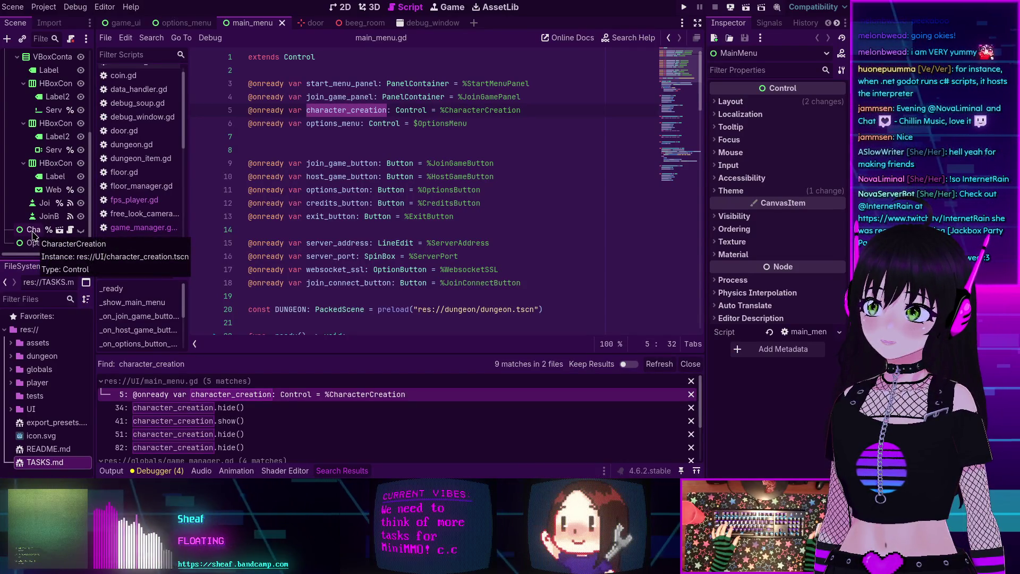
pyautogui.click(34, 232)
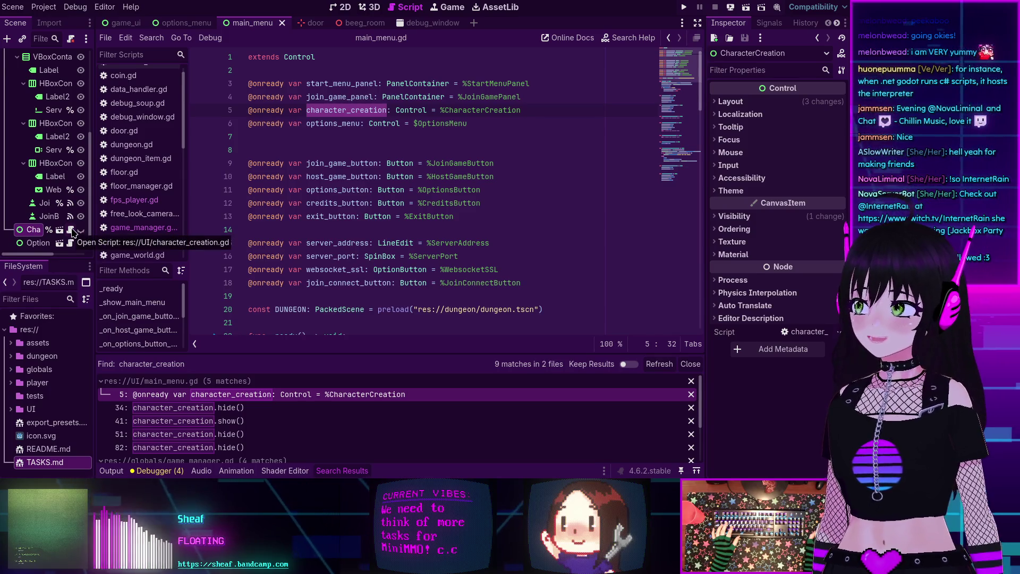
pyautogui.click(71, 230)
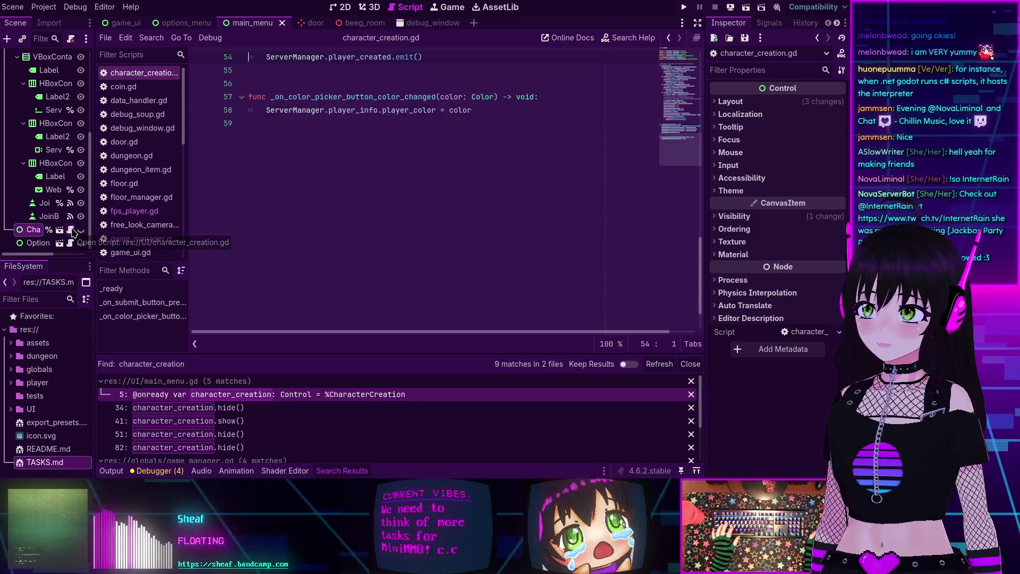
# Hide the HostGameButton node and read through character_creation.gd's submit handler
pyautogui.scroll(5, 424, 138)
pyautogui.scroll(8, 424, 137)
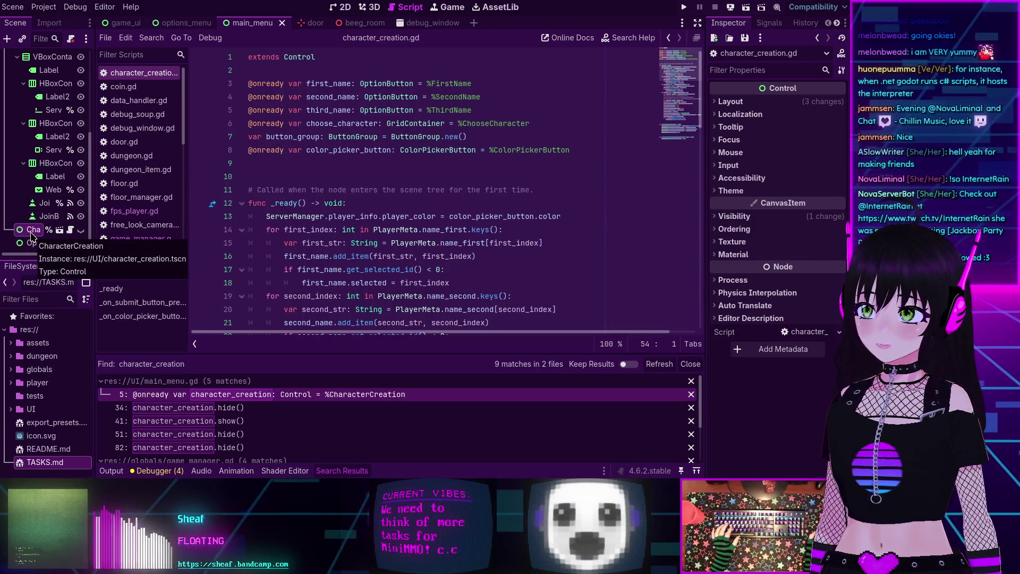
pyautogui.scroll(1, 31, 232)
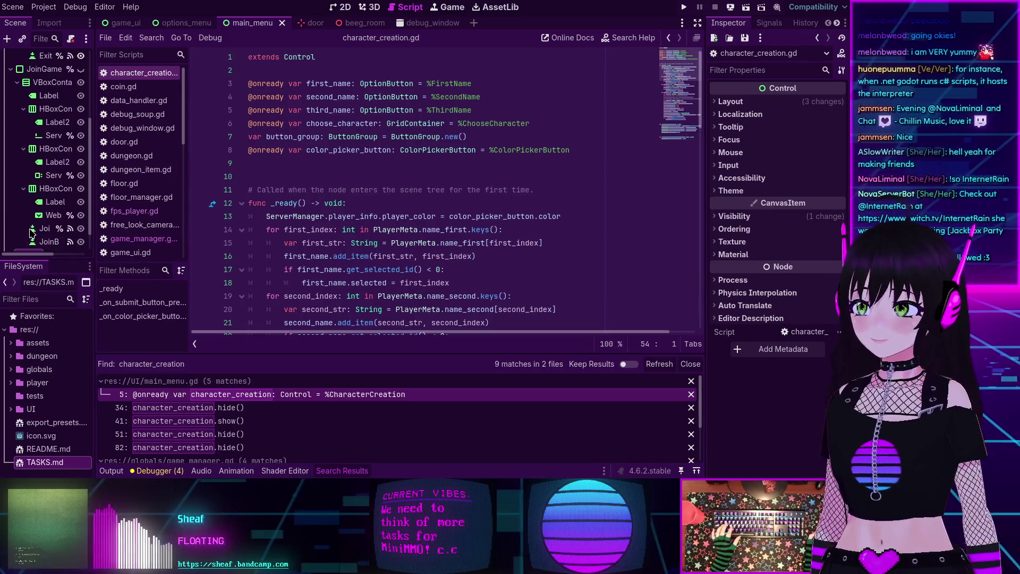
pyautogui.scroll(4, 31, 233)
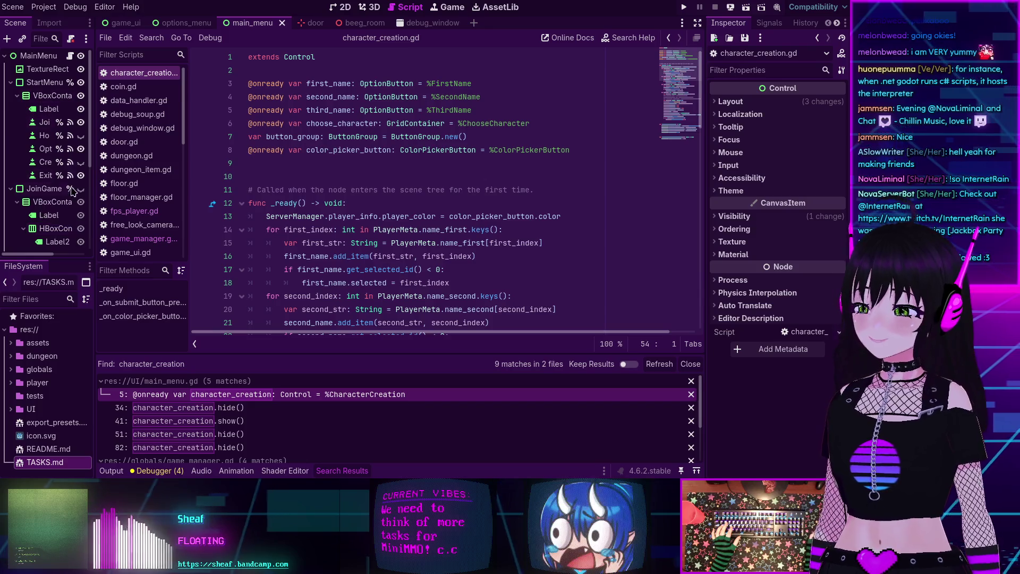
pyautogui.click(80, 137)
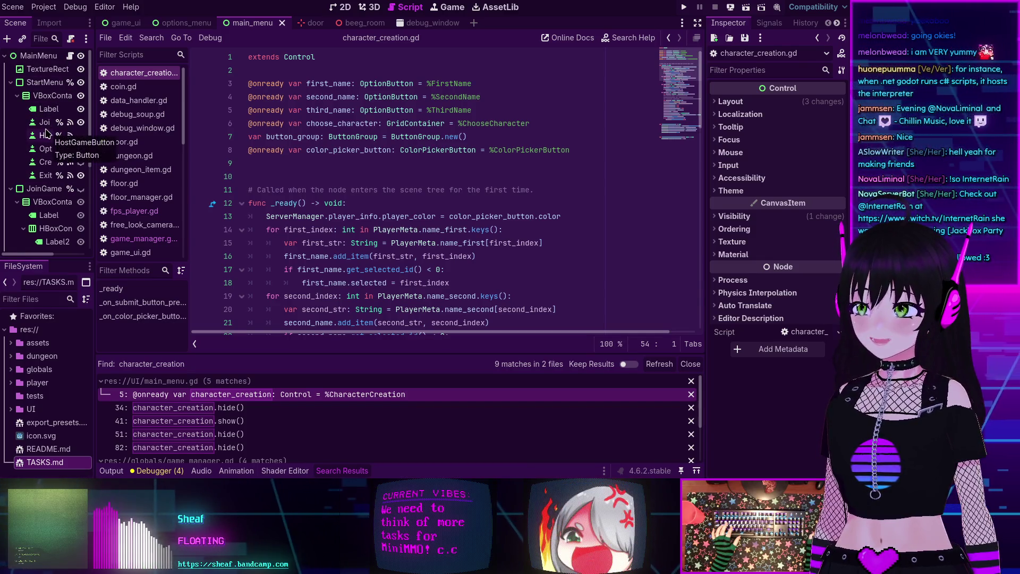
pyautogui.scroll(-5, 47, 133)
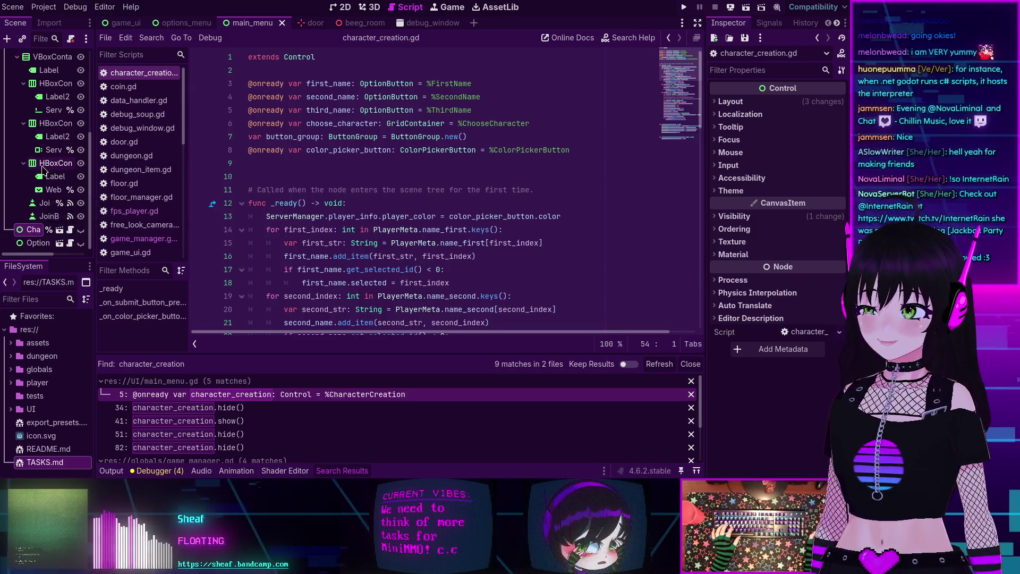
pyautogui.scroll(-15, 341, 191)
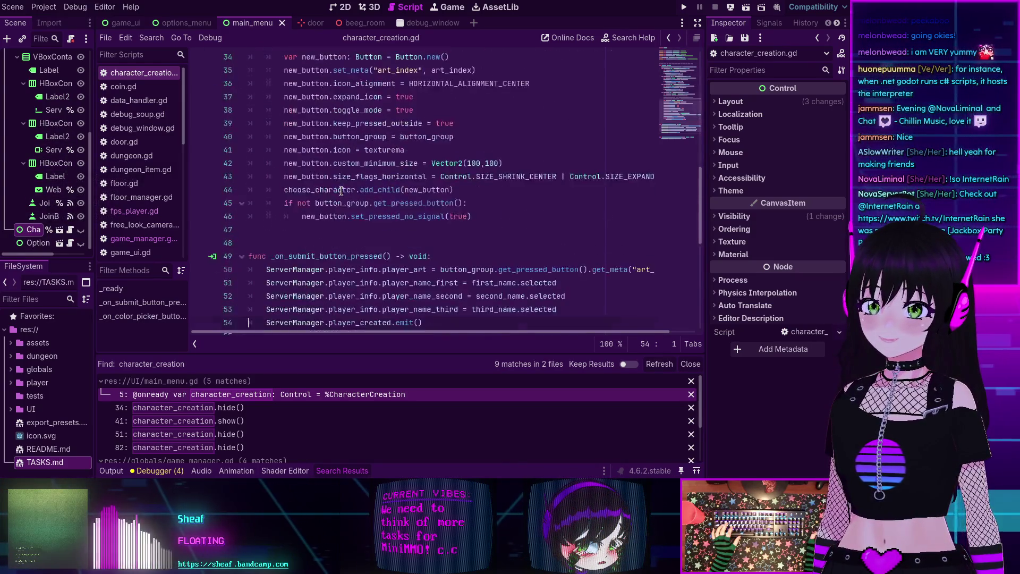
pyautogui.scroll(5, 340, 192)
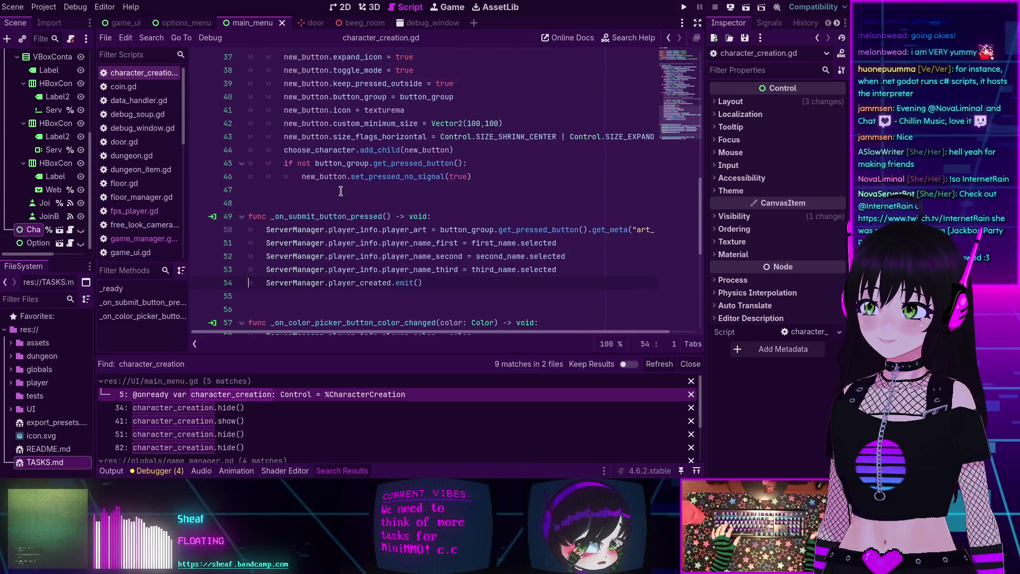
pyautogui.scroll(-3, 113, 211)
pyautogui.scroll(-5, 113, 210)
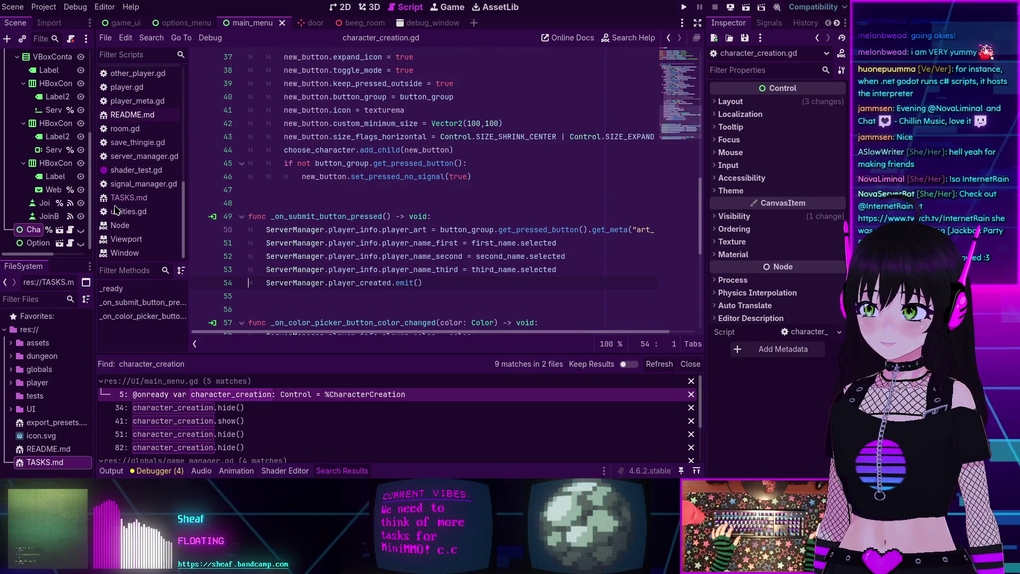
pyautogui.scroll(5, 115, 210)
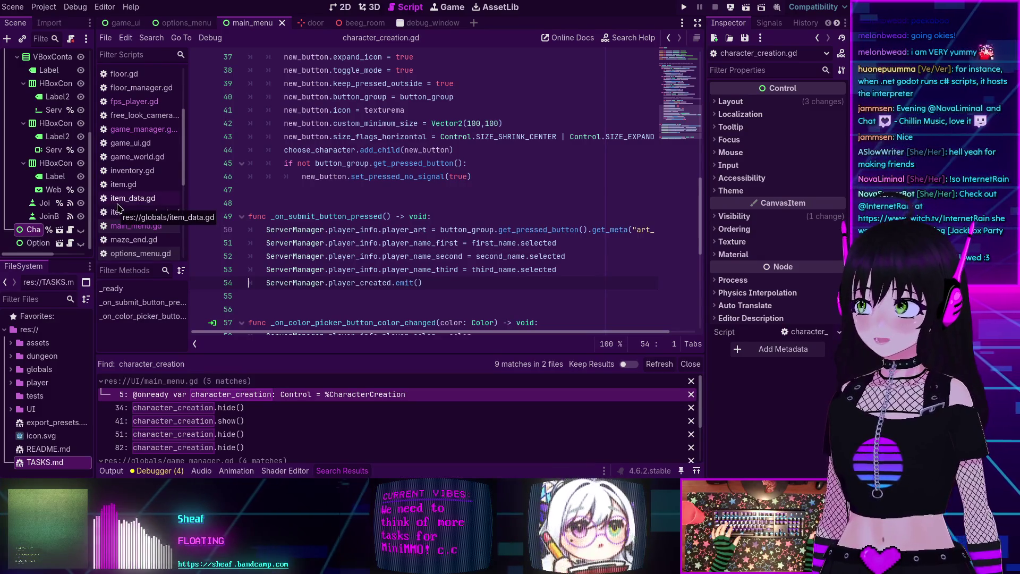
pyautogui.scroll(-3, 156, 105)
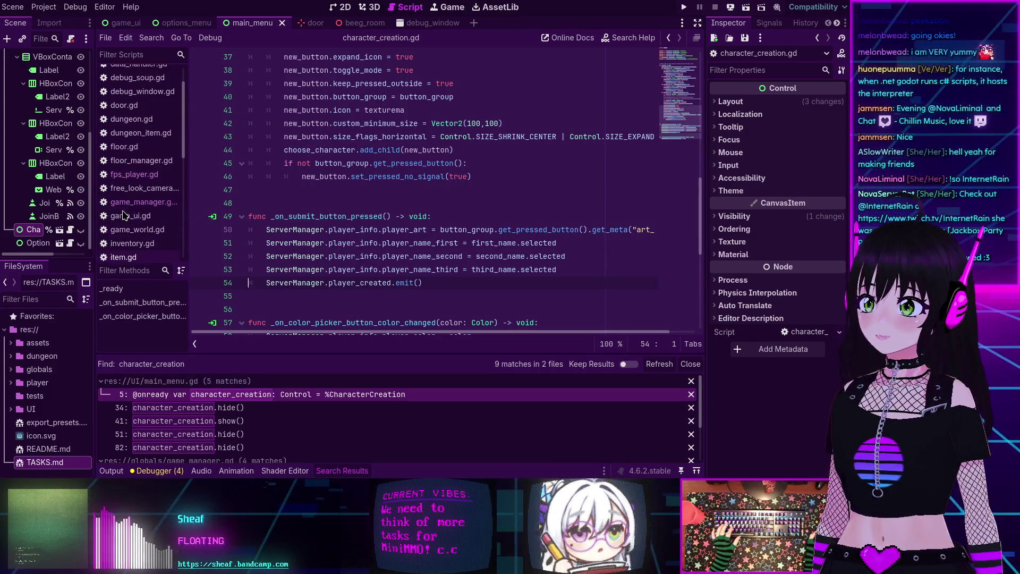
# Browse main_menu.gd, signal_manager.gd and shader_test.gd in the script list
pyautogui.click(136, 129)
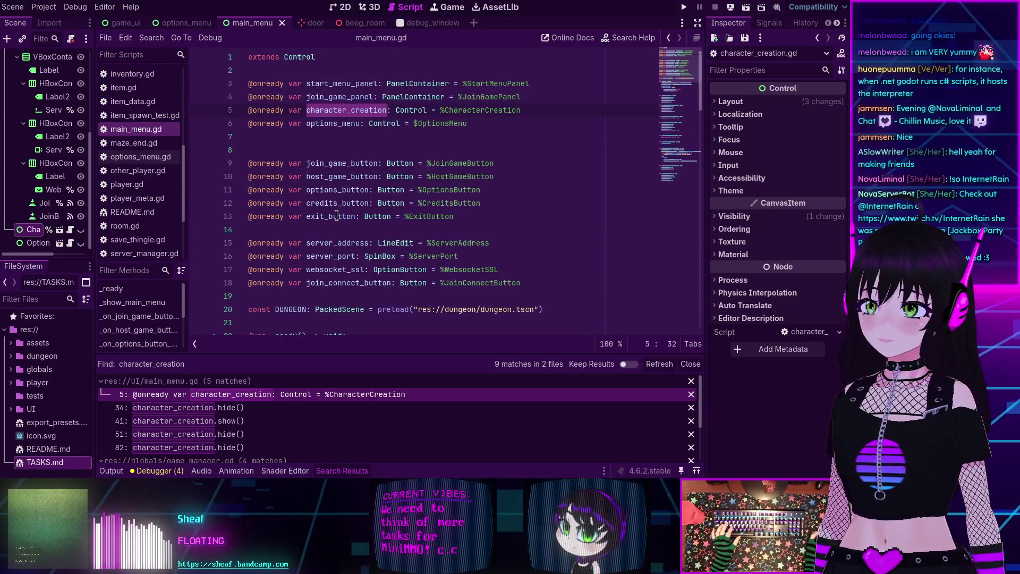
pyautogui.scroll(-5, 334, 215)
pyautogui.scroll(-15, 334, 214)
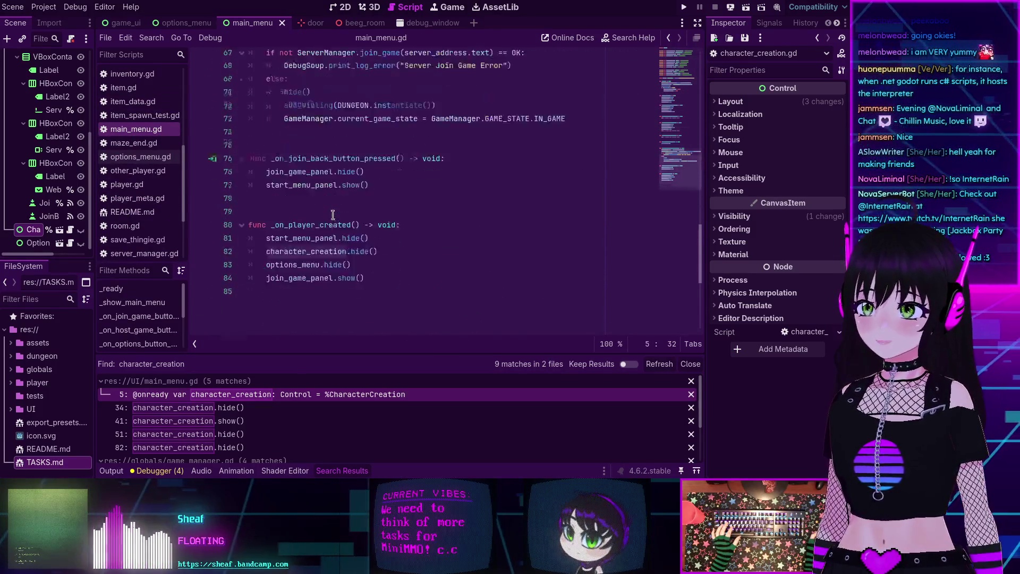
pyautogui.scroll(-3, 132, 154)
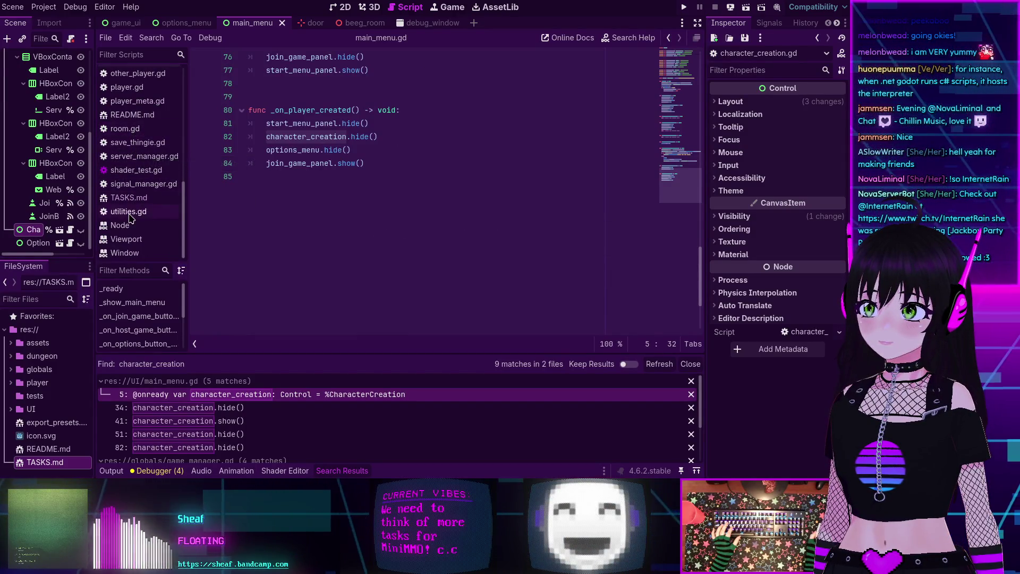
pyautogui.click(127, 183)
pyautogui.press('Up')
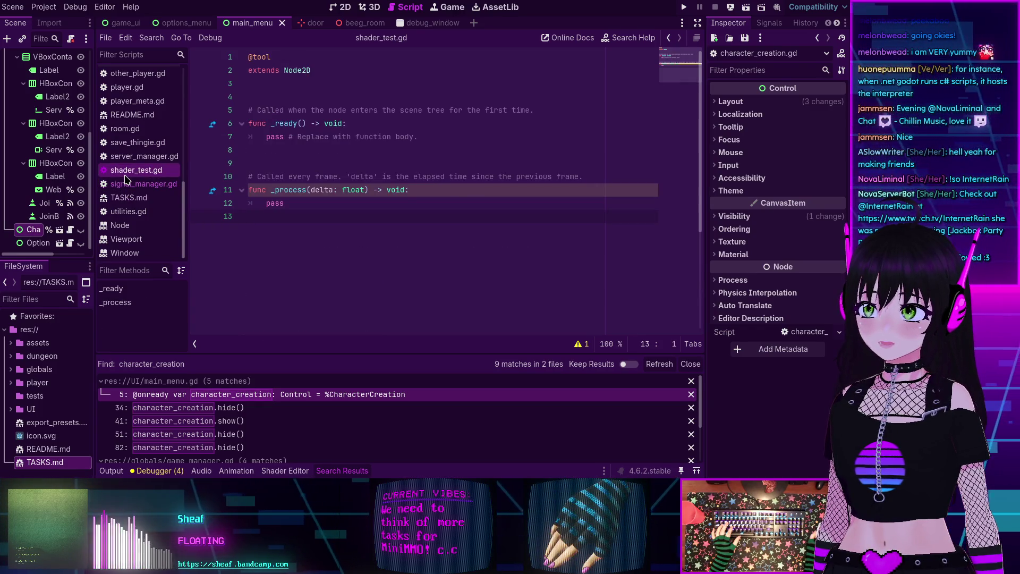
pyautogui.scroll(8, 127, 180)
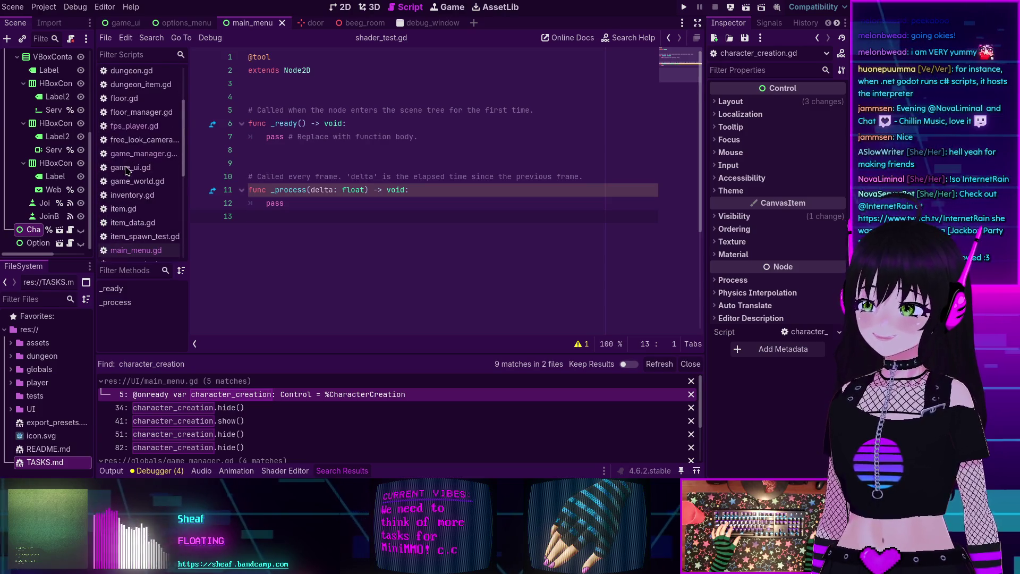
pyautogui.scroll(3, 127, 170)
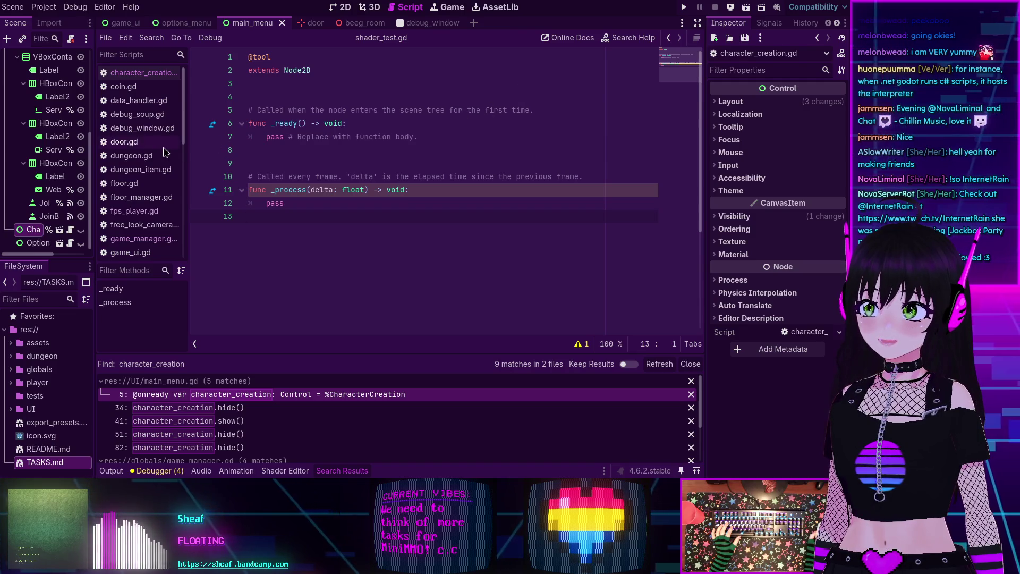
pyautogui.scroll(-3, 165, 152)
# Return to game_manager.gd via game_ui.gd, review update_game_state, and save the script
pyautogui.click(134, 181)
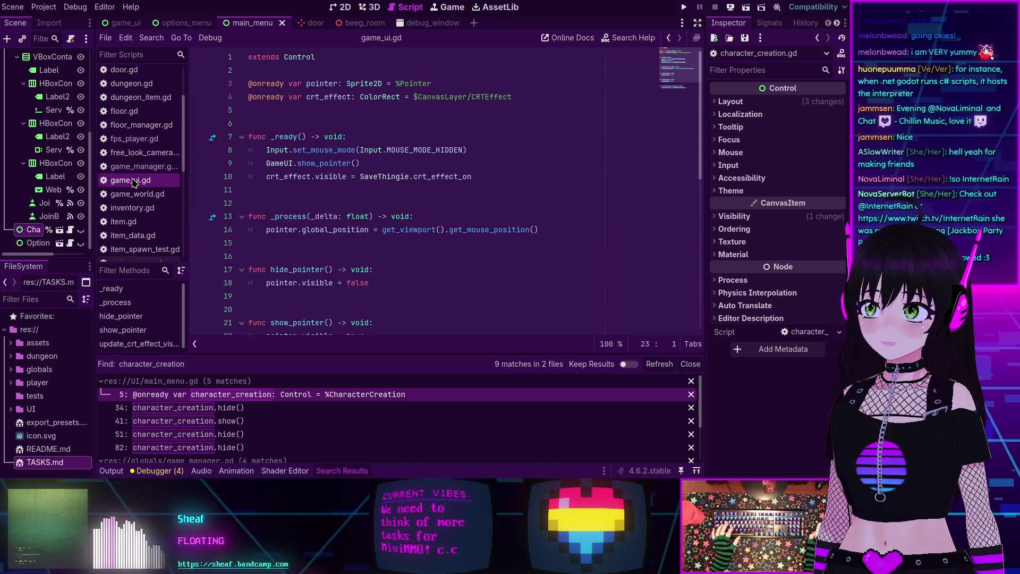
pyautogui.click(136, 167)
pyautogui.scroll(-6, 332, 191)
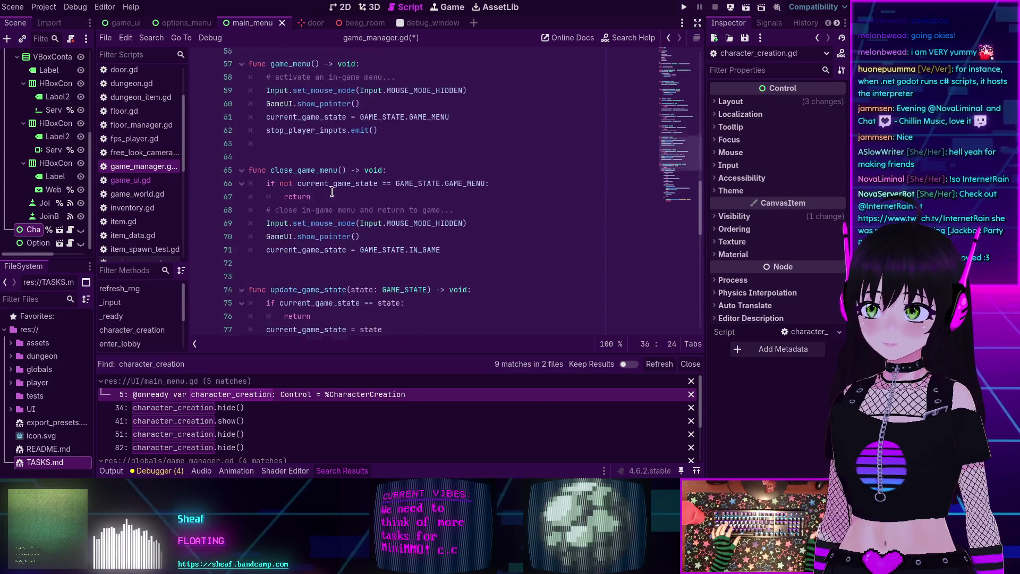
pyautogui.scroll(-7, 331, 191)
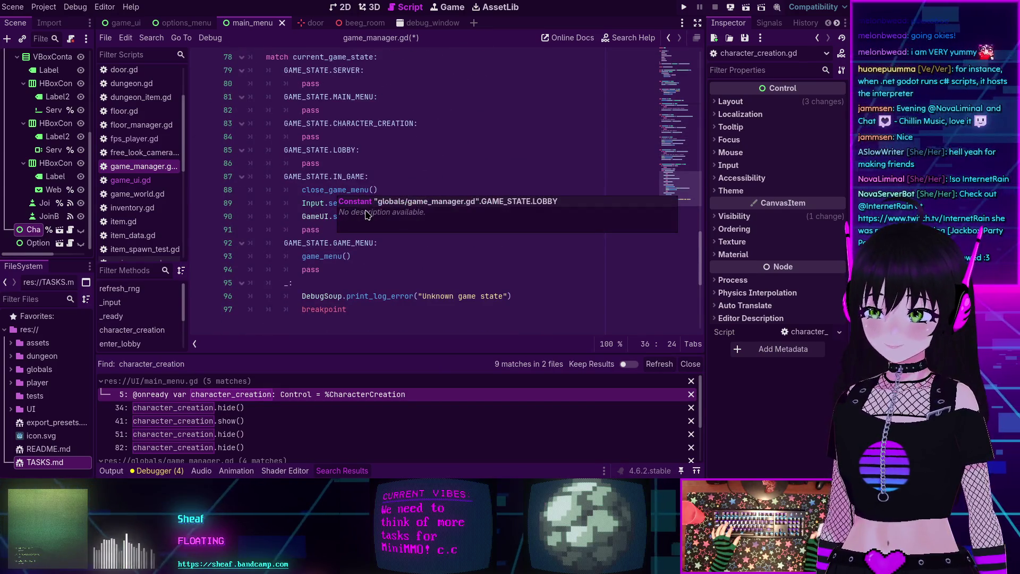
pyautogui.scroll(11, 301, 175)
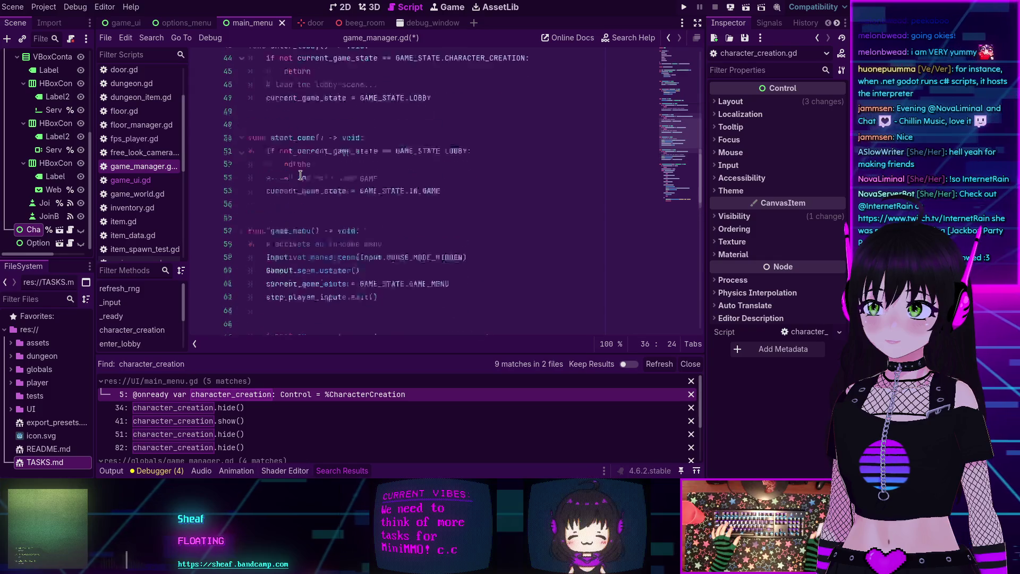
pyautogui.scroll(-6, 313, 177)
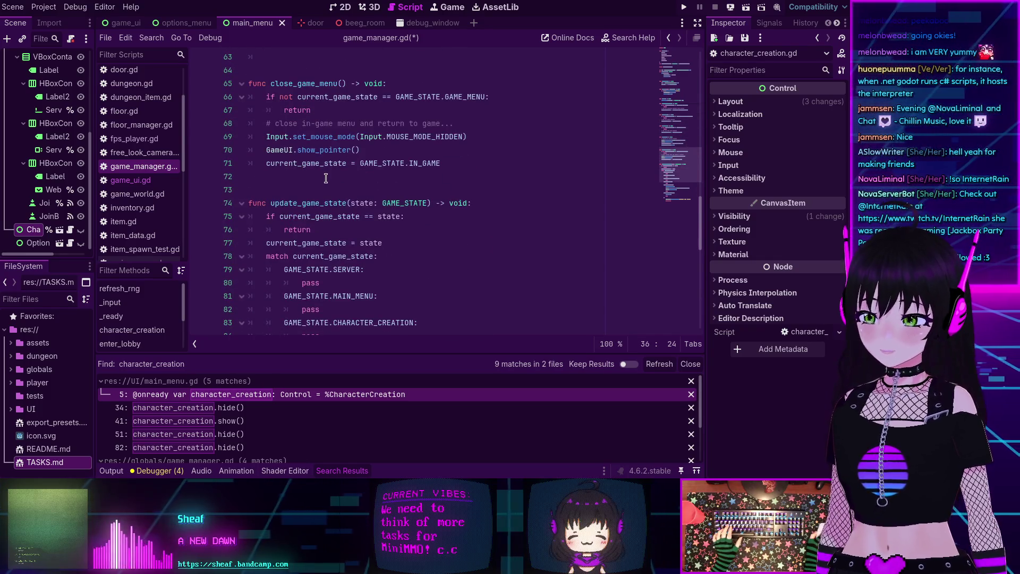
pyautogui.hotkey('ctrl', 's')
pyautogui.scroll(-3, 326, 178)
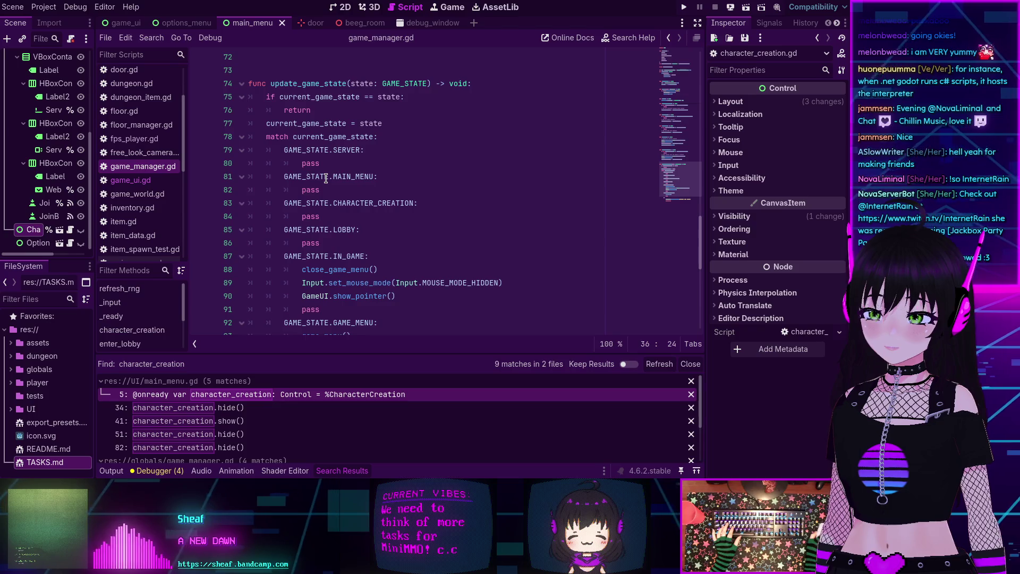
pyautogui.scroll(-2, 325, 179)
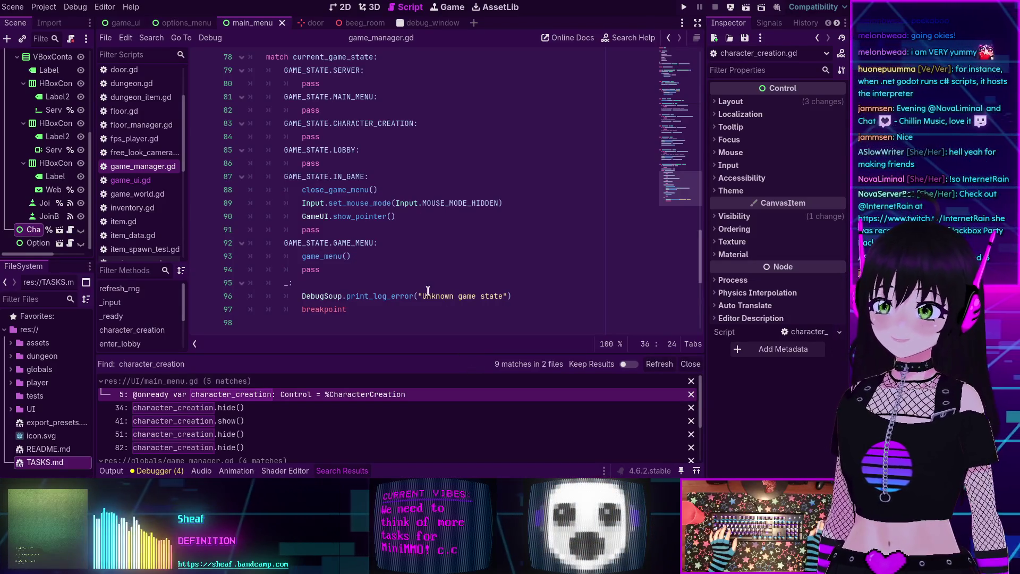
# Place the caret in the CHARACTER_CREATION match case, then collapse the Search Results panel
pyautogui.click(415, 309)
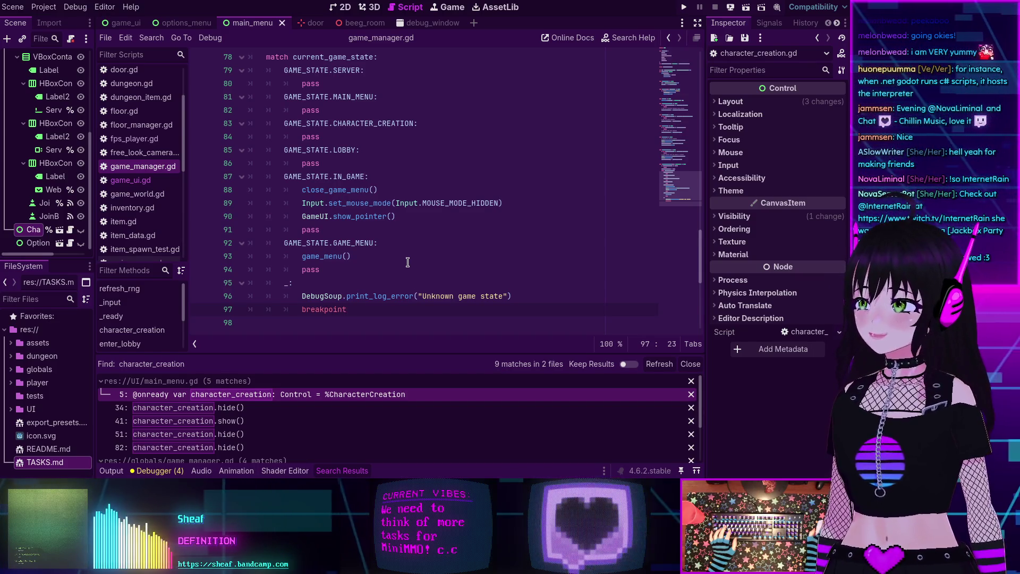
pyautogui.scroll(3, 409, 250)
pyautogui.click(414, 242)
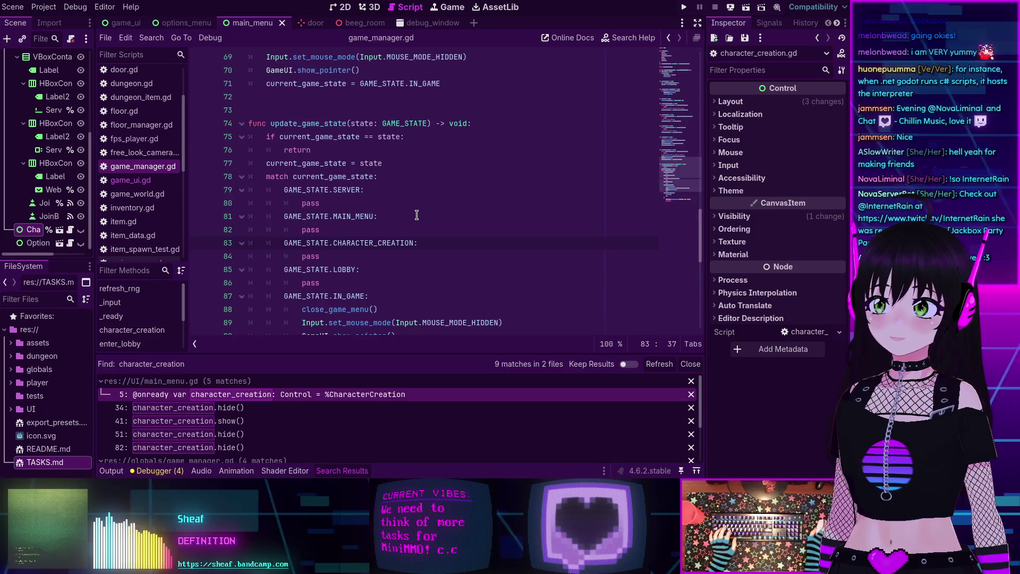
pyautogui.scroll(10, 417, 217)
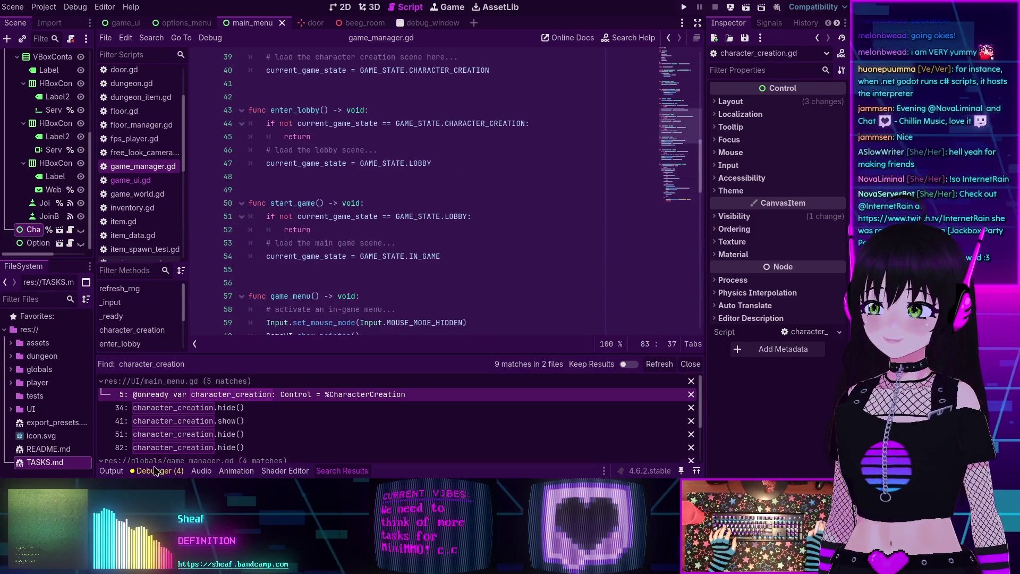
pyautogui.click(342, 470)
# Read through game_manager.gd's game-state functions and select the character_creation function name
pyautogui.scroll(-11, 377, 208)
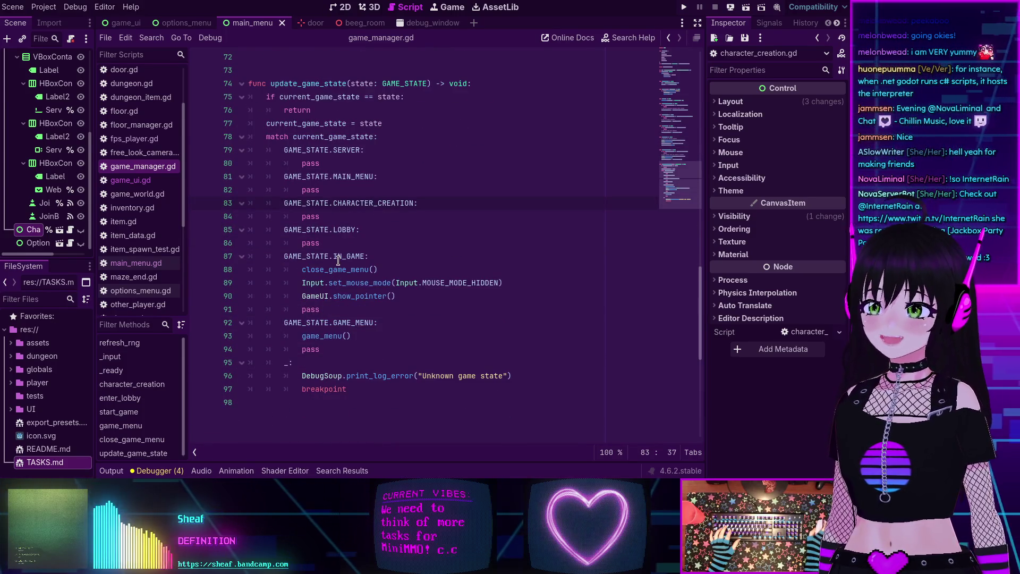
pyautogui.scroll(6, 334, 259)
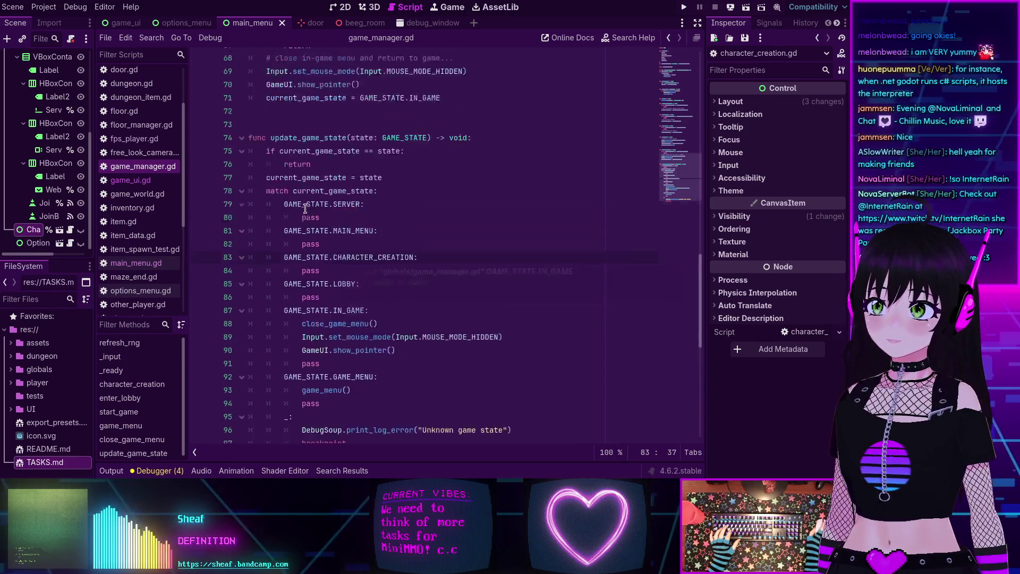
pyautogui.scroll(11, 435, 244)
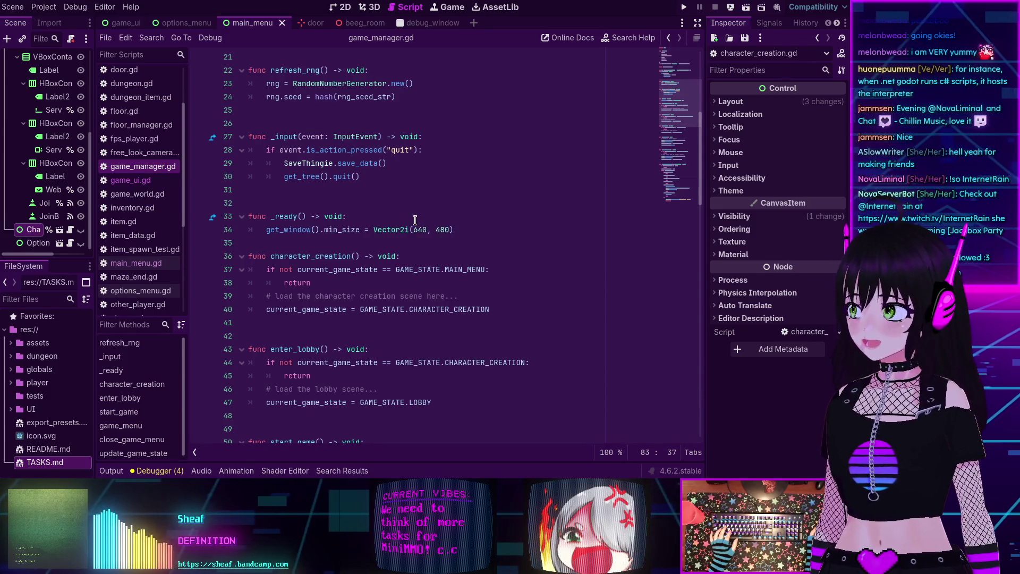
pyautogui.scroll(2, 405, 220)
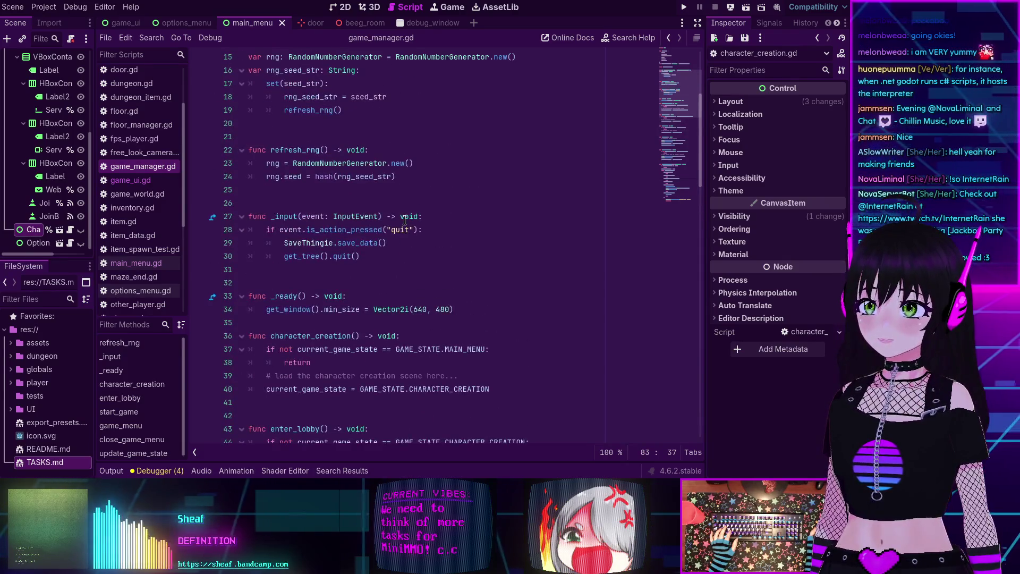
pyautogui.scroll(4, 405, 221)
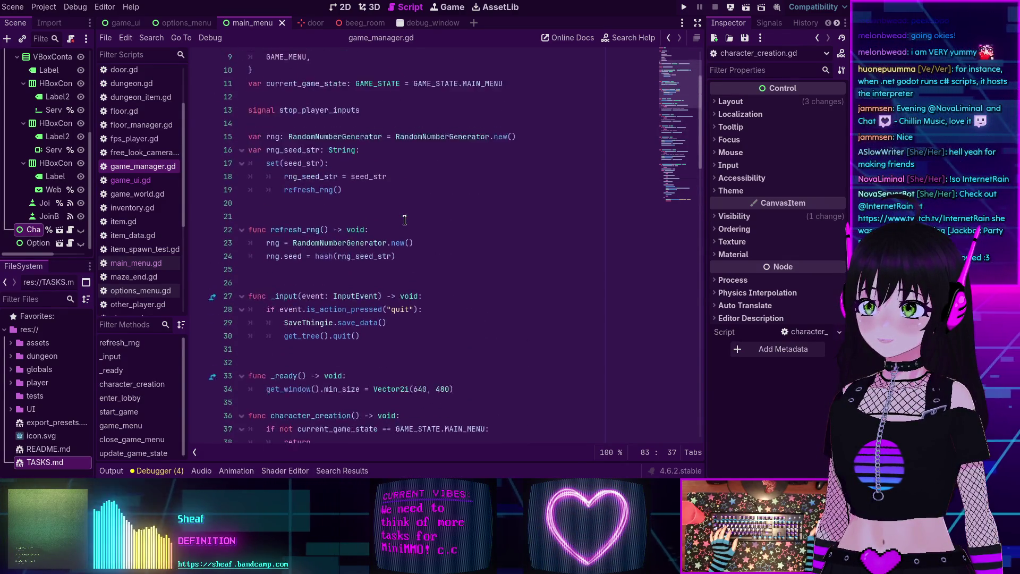
pyautogui.scroll(1, 404, 220)
pyautogui.scroll(-15, 403, 220)
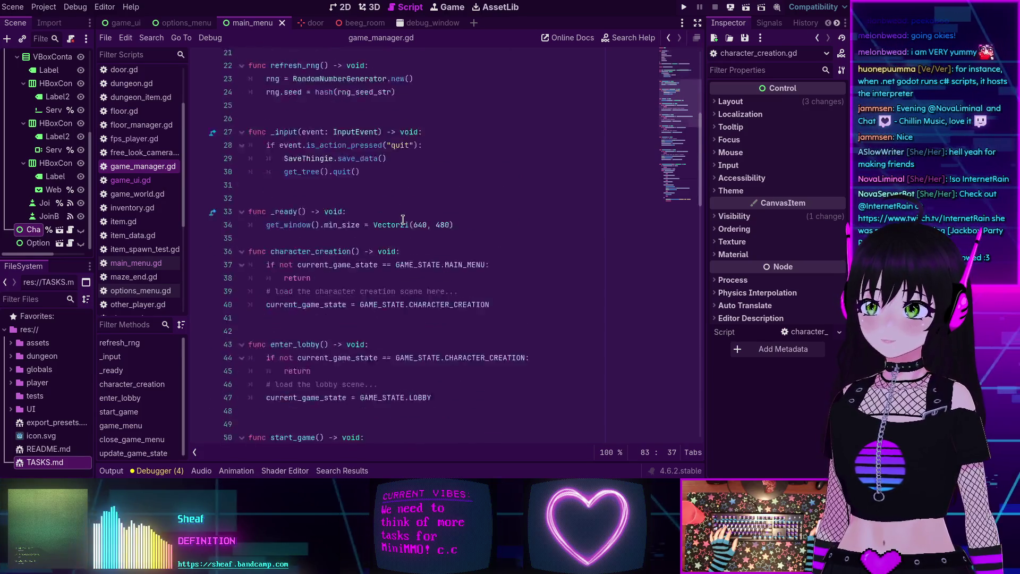
pyautogui.scroll(-4, 403, 219)
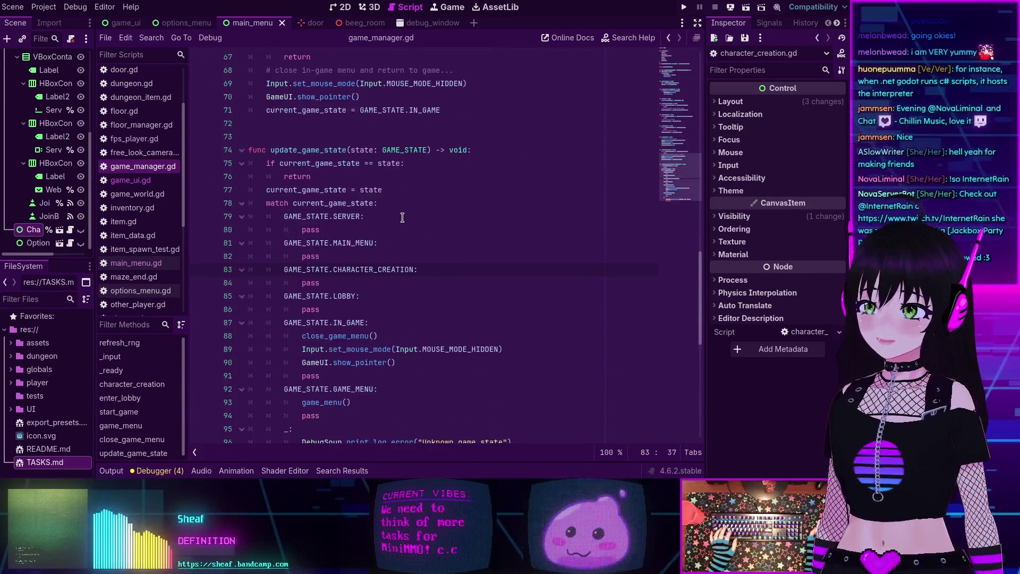
pyautogui.scroll(5, 402, 219)
pyautogui.scroll(-2, 401, 219)
pyautogui.scroll(1, 401, 218)
pyautogui.scroll(2, 401, 219)
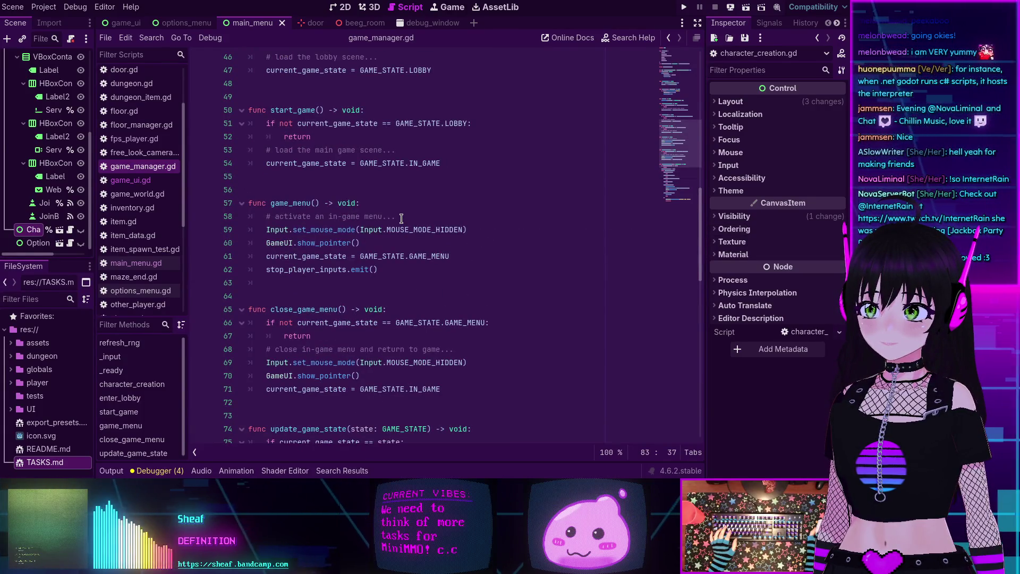
pyautogui.scroll(6, 401, 219)
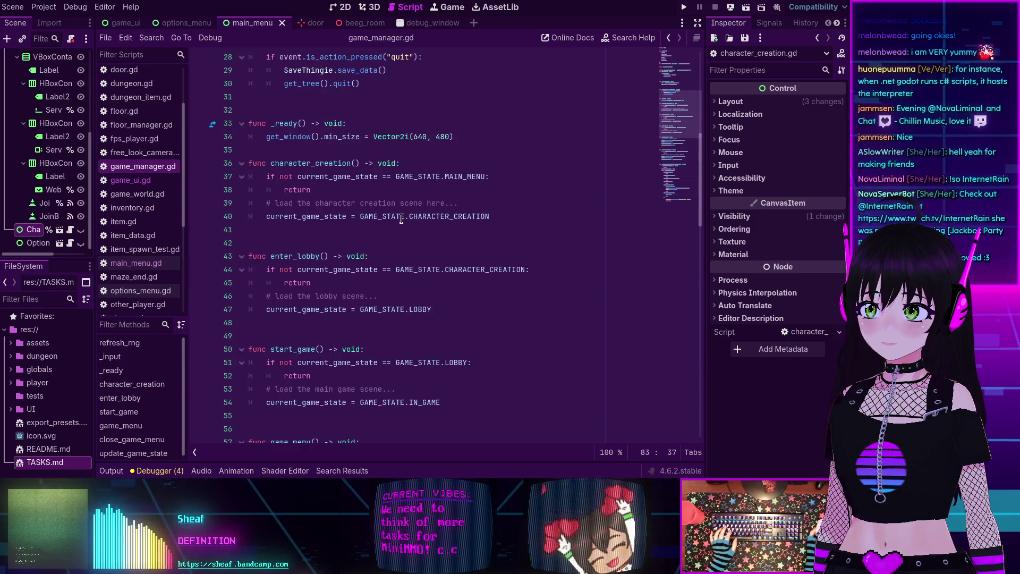
pyautogui.doubleClick(301, 163)
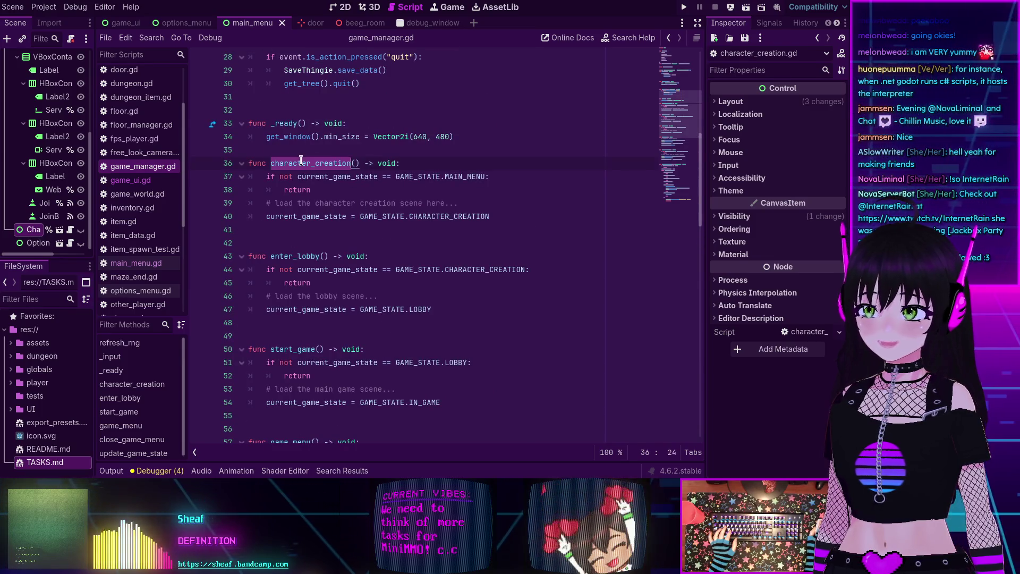
# Search all project files for character_creation and look through the results
pyautogui.hotkey('ctrl', 'shift', 'f')
pyautogui.press('Return')
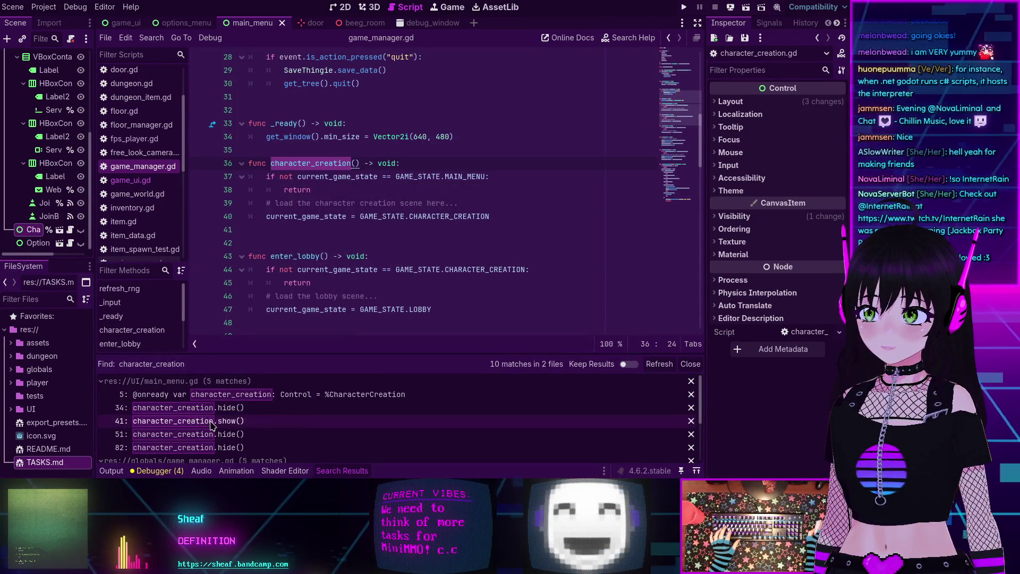
pyautogui.scroll(-1, 195, 393)
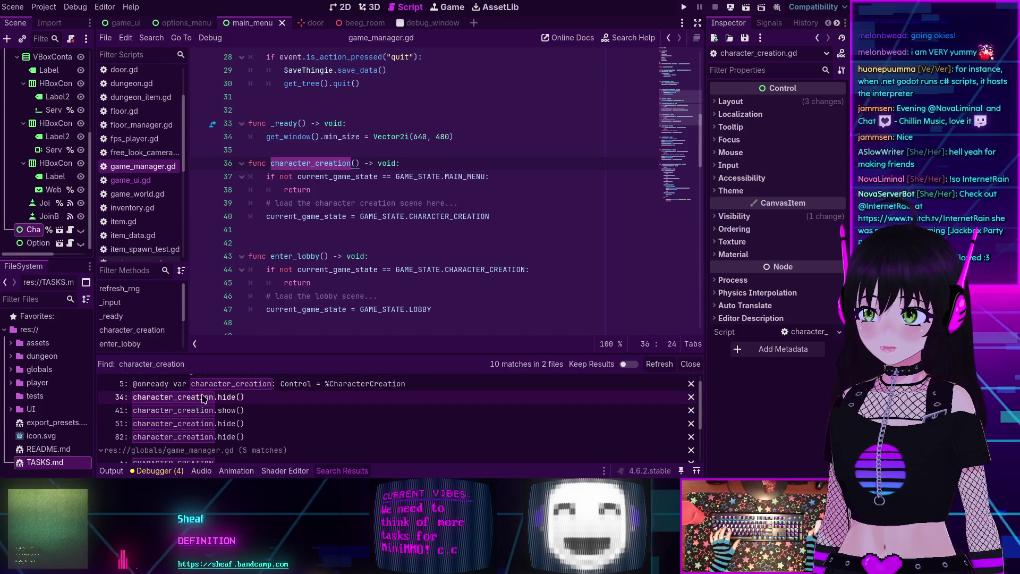
pyautogui.scroll(-3, 201, 398)
pyautogui.scroll(-1, 201, 419)
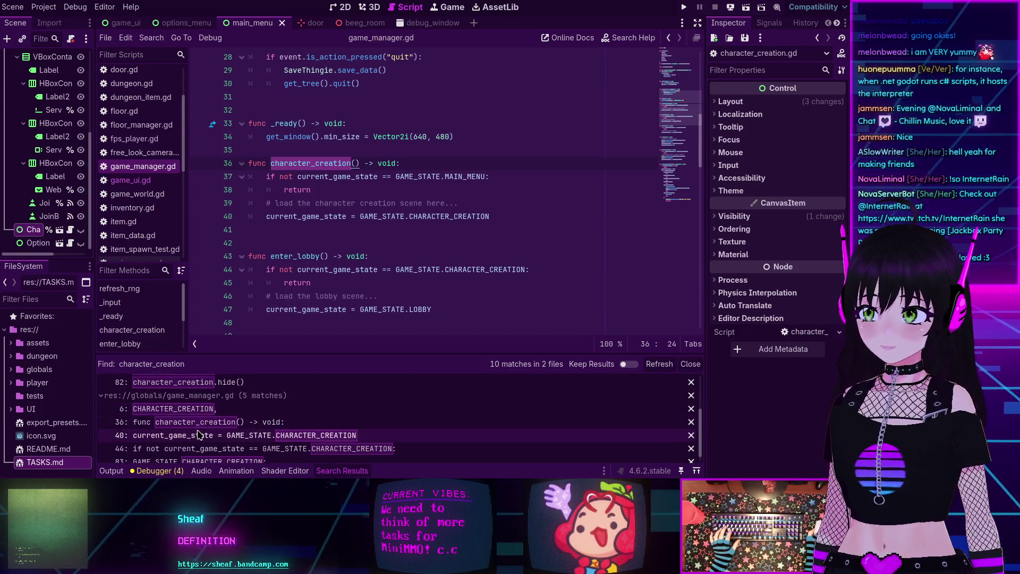
pyautogui.scroll(-1, 196, 414)
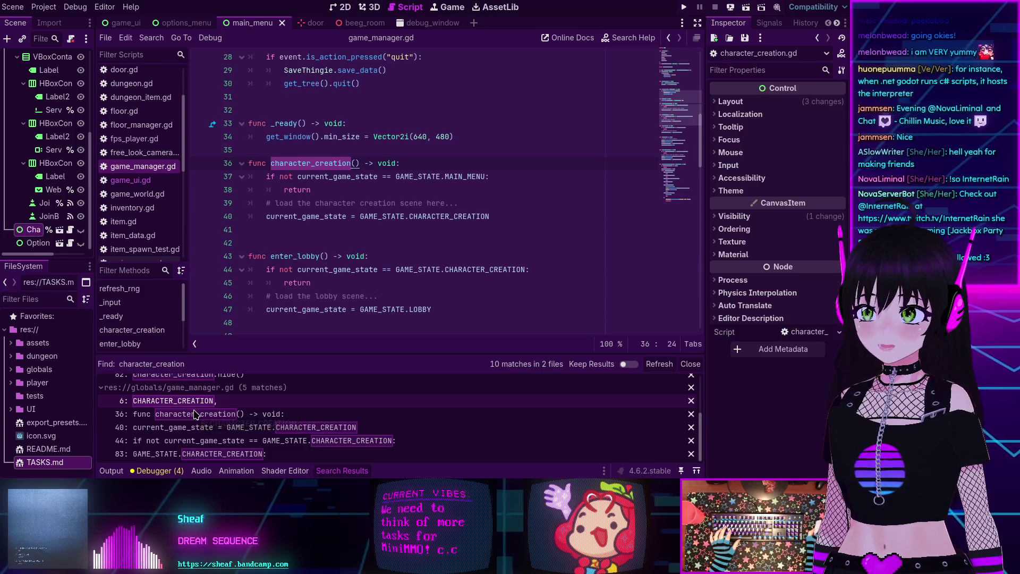
pyautogui.scroll(3, 202, 444)
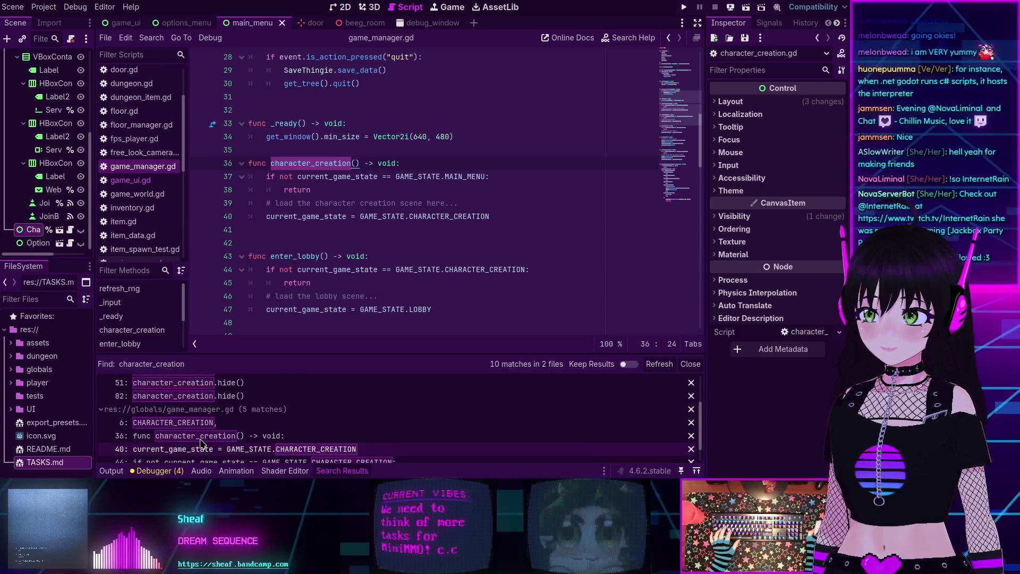
pyautogui.scroll(-3, 202, 443)
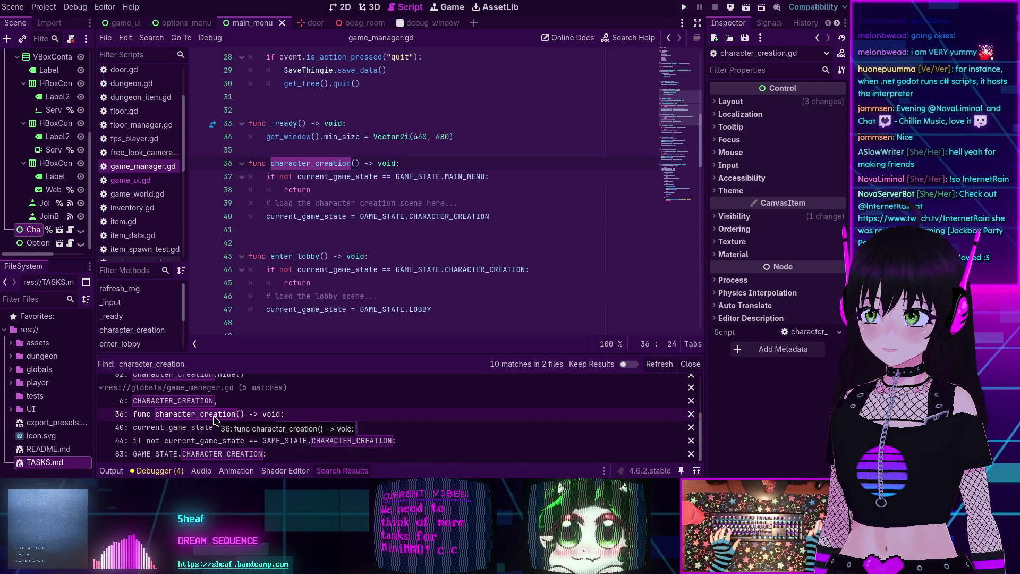
pyautogui.scroll(5, 226, 441)
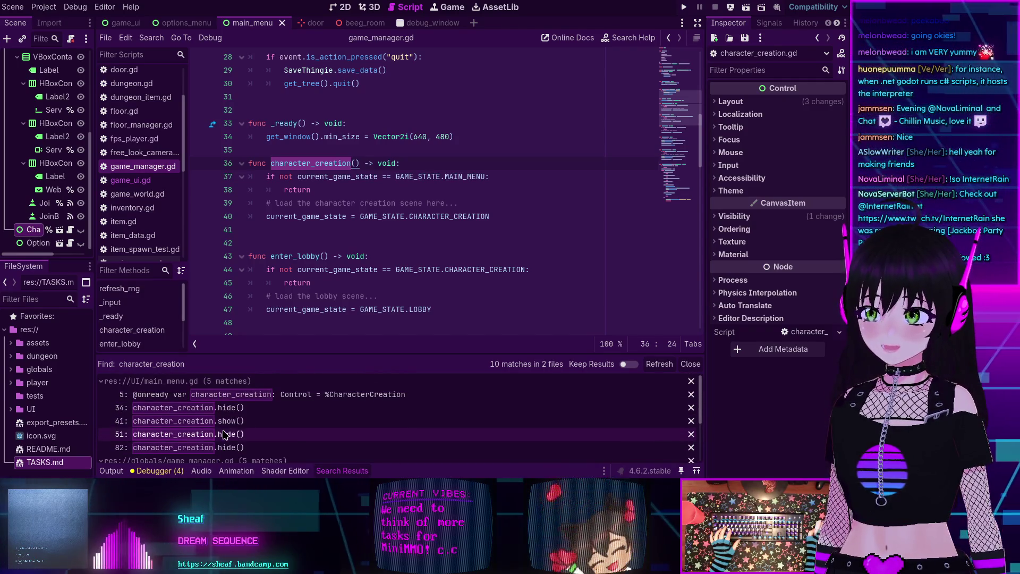
pyautogui.scroll(-5, 223, 434)
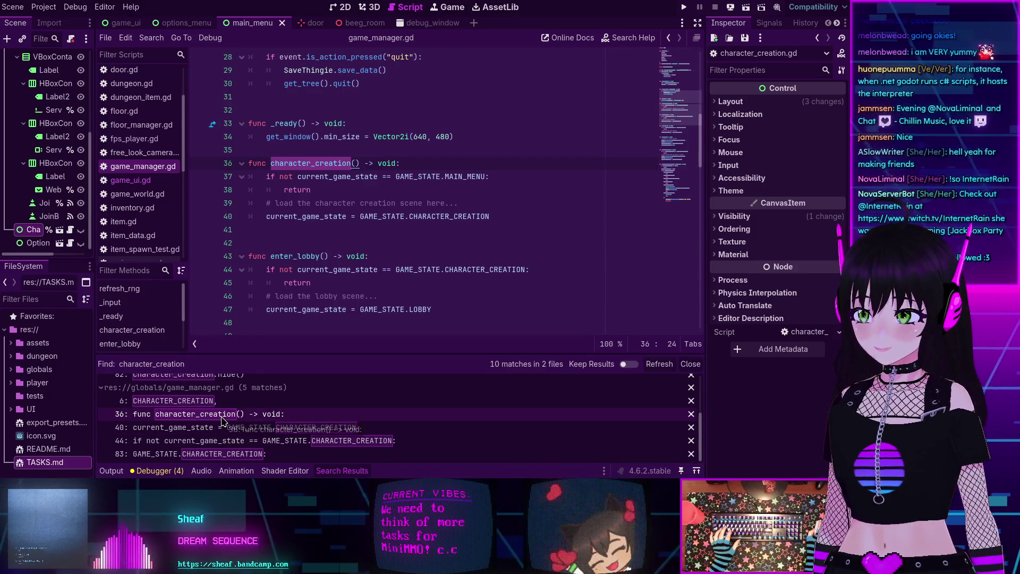
# Search the project for the selected character_creation() and confirm its only match is line 36 of game_manager.gd
pyautogui.click(353, 162)
pyautogui.moveTo(360, 163); pyautogui.dragTo(270, 162)
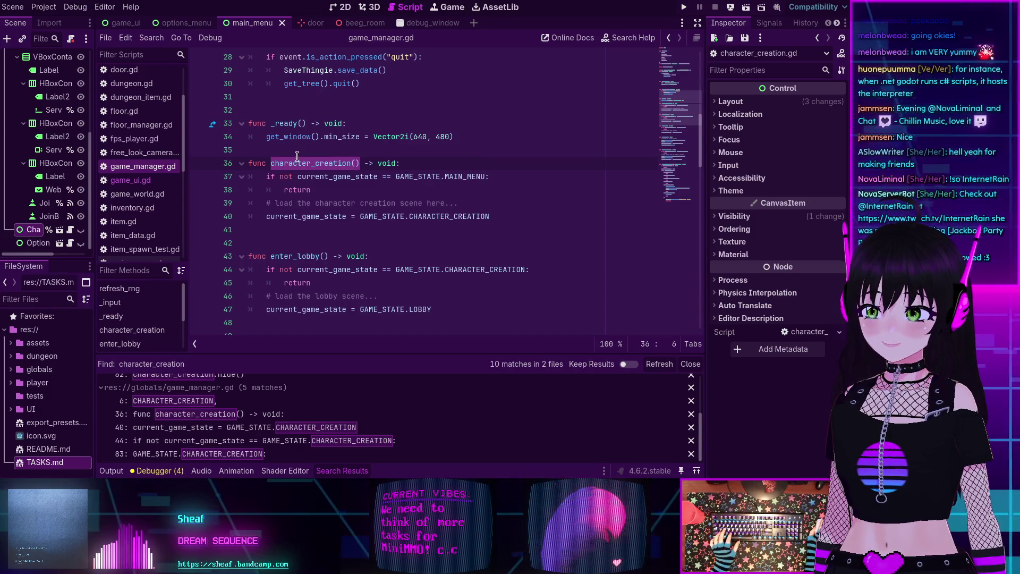
pyautogui.hotkey('ctrl', 'shift', 'f')
pyautogui.press('Return')
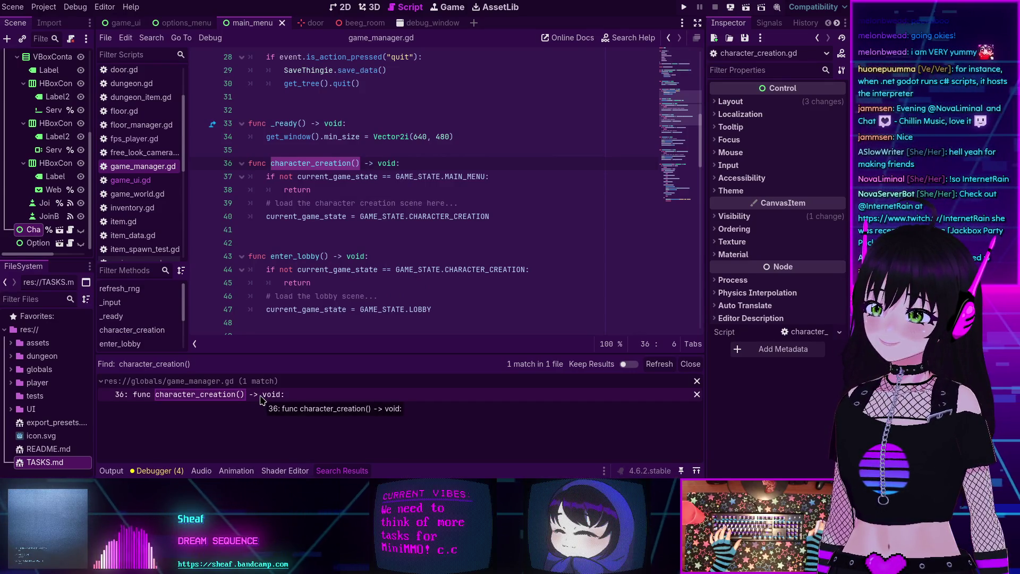
pyautogui.click(380, 217)
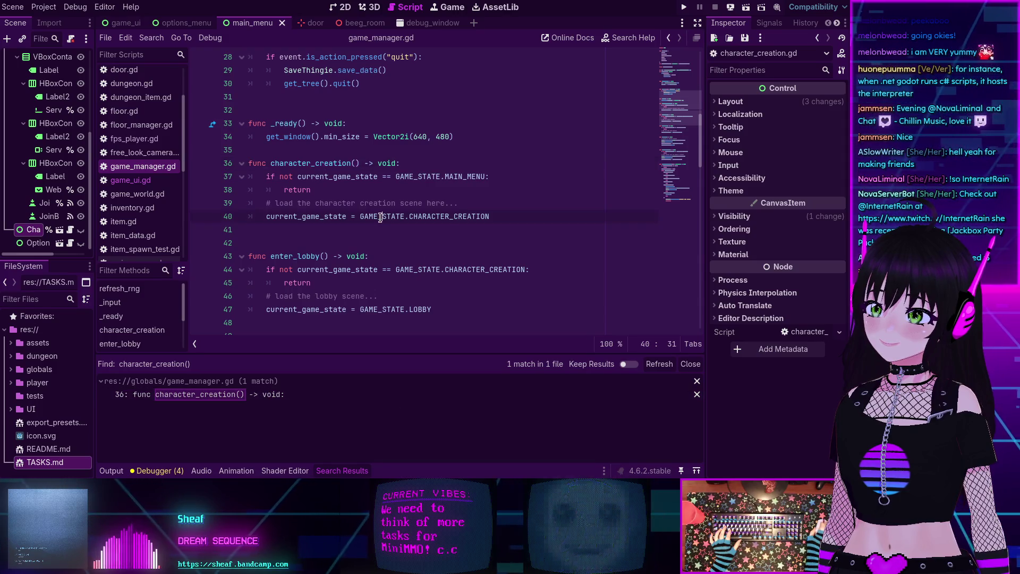
# Read through the character creation (line 39) and lobby (line 46) loading comments in game_manager.gd
pyautogui.scroll(9, 380, 217)
pyautogui.scroll(-10, 380, 218)
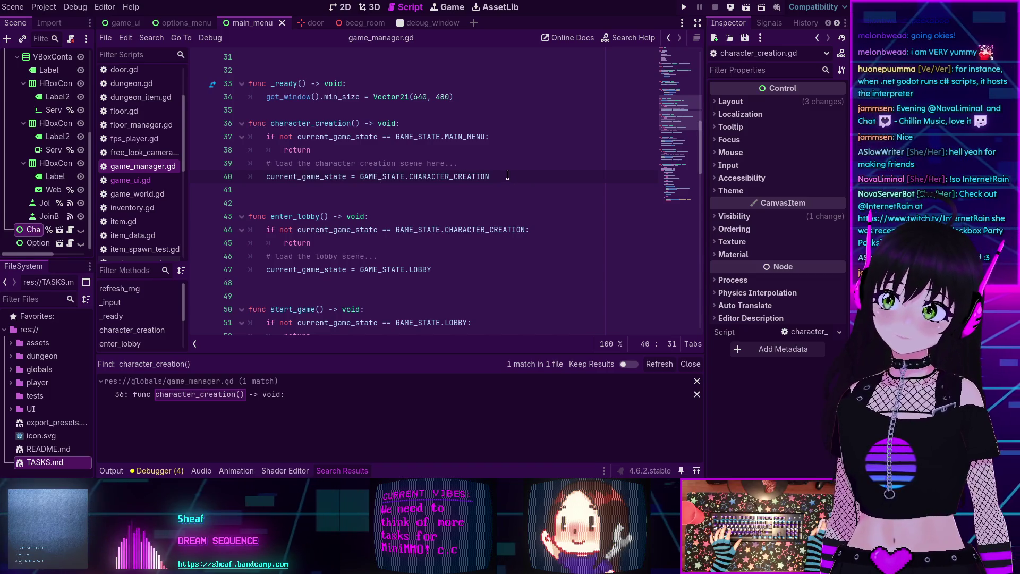
pyautogui.tripleClick(326, 163)
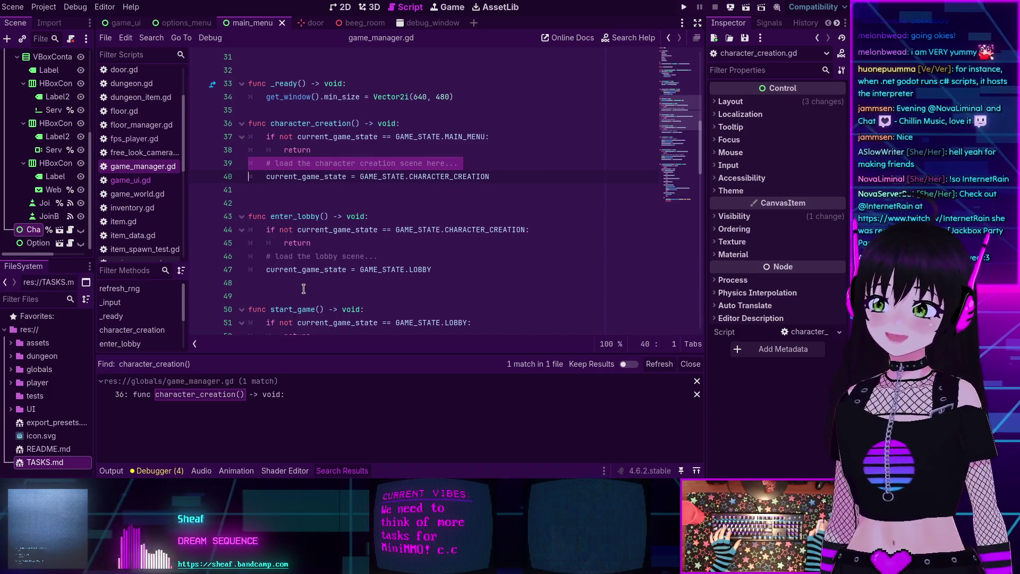
pyautogui.tripleClick(306, 257)
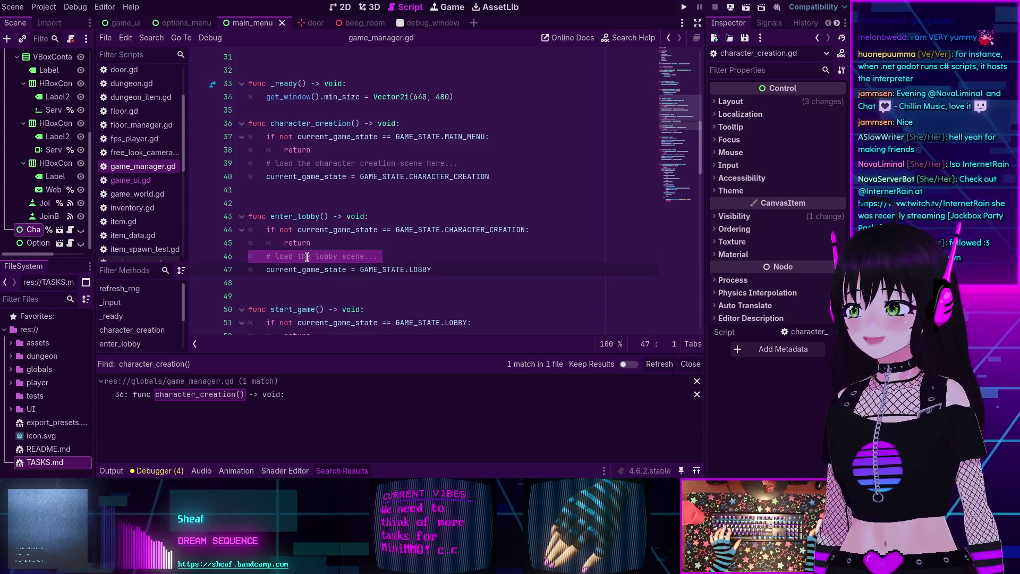
pyautogui.click(387, 252)
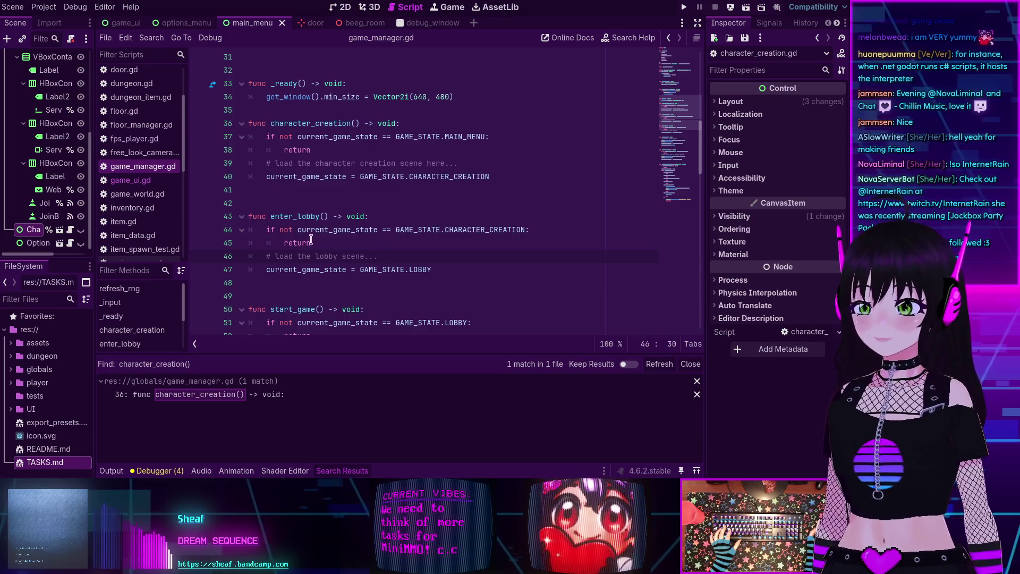
pyautogui.tripleClick(320, 163)
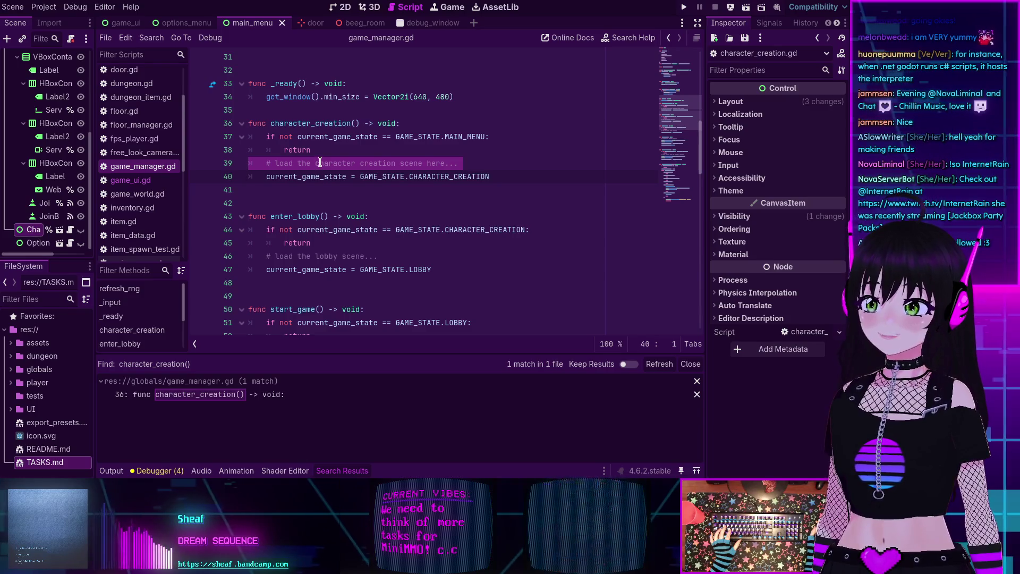
pyautogui.scroll(10, 320, 162)
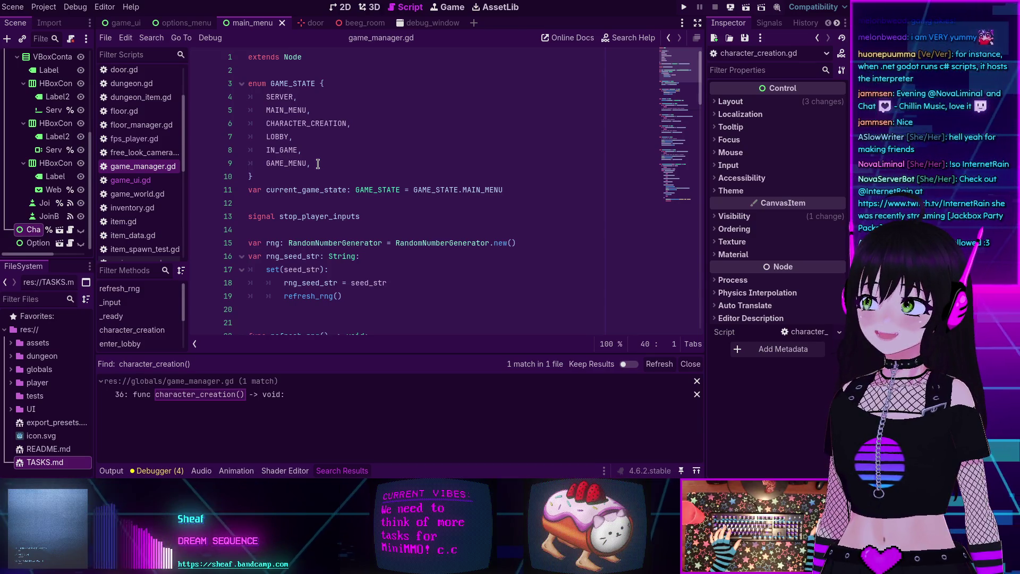
pyautogui.scroll(-12, 319, 164)
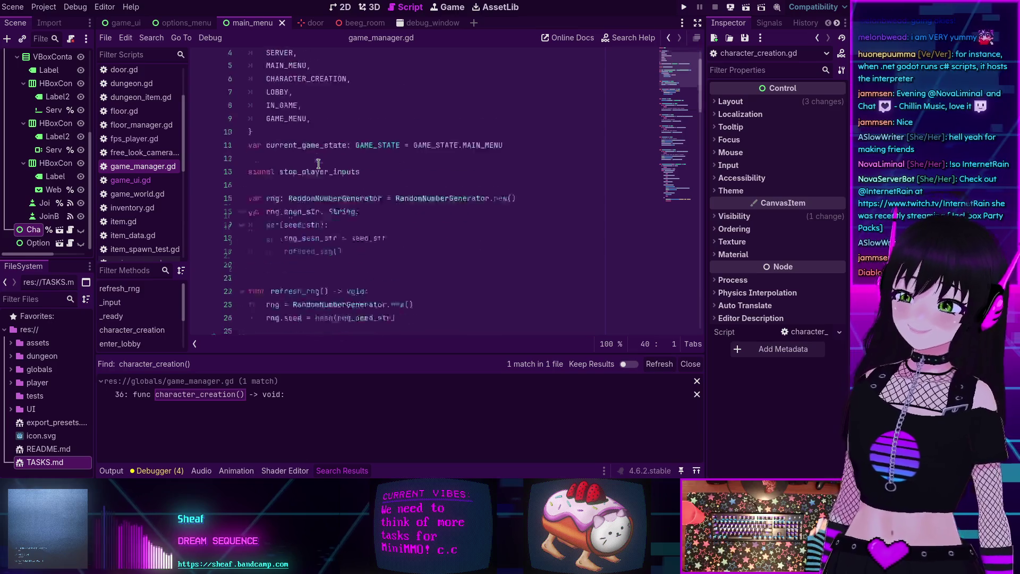
pyautogui.moveTo(329, 191)
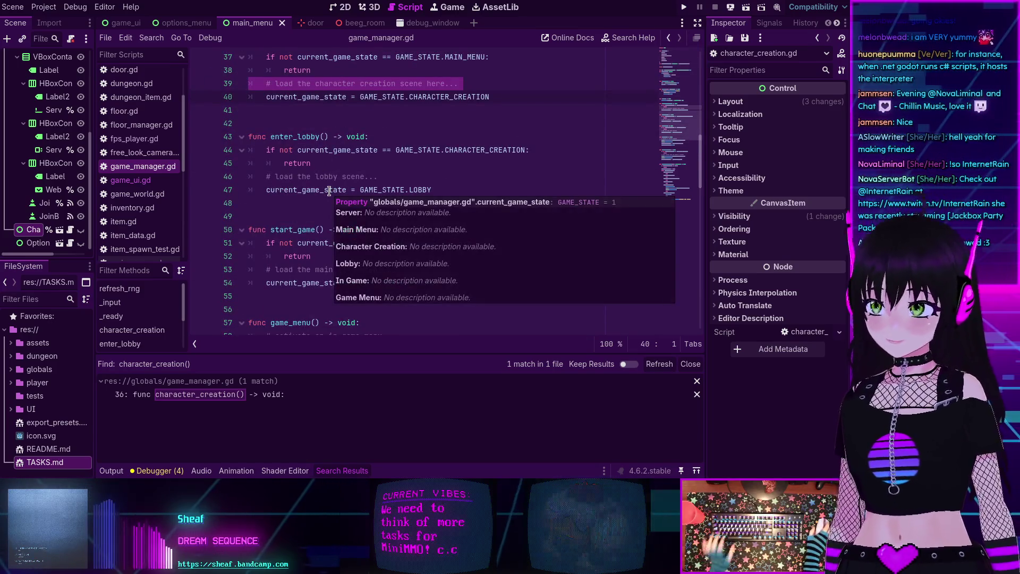
pyautogui.scroll(-6, 332, 194)
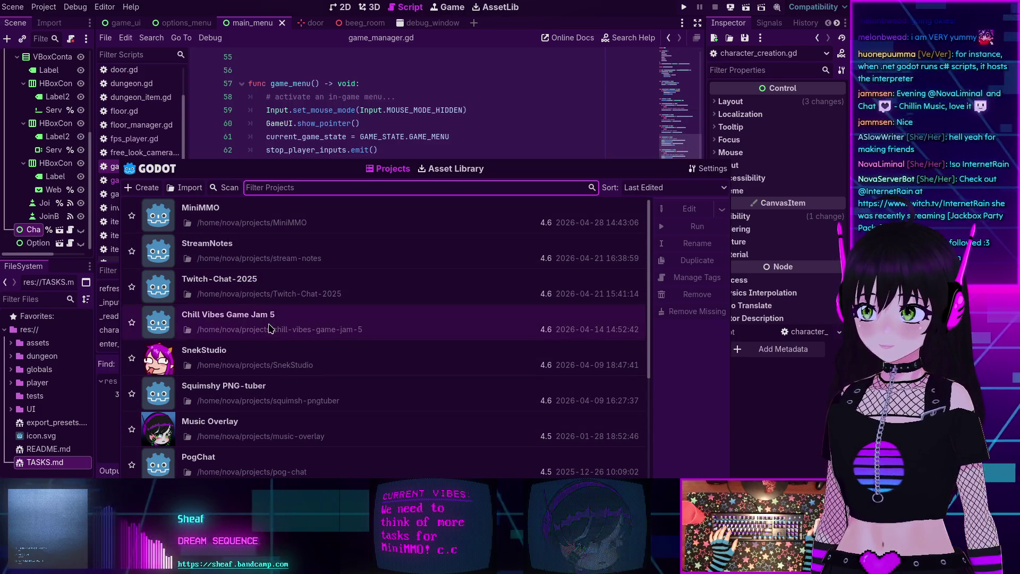
# Open the Chill Vibes Game Jam 5 project and switch to the Script workspace showing game_ui.gd
pyautogui.doubleClick(269, 329)
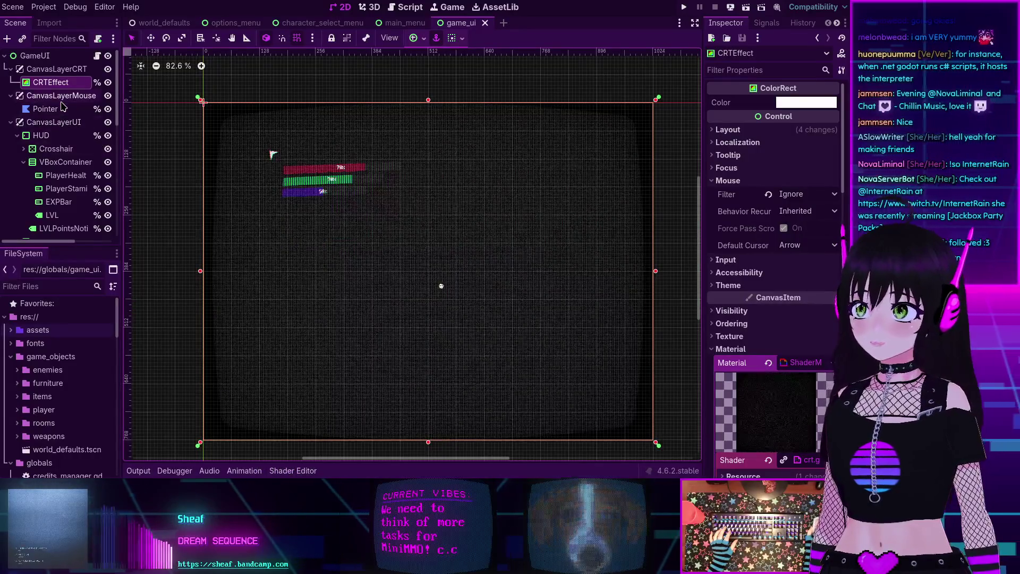
pyautogui.click(411, 7)
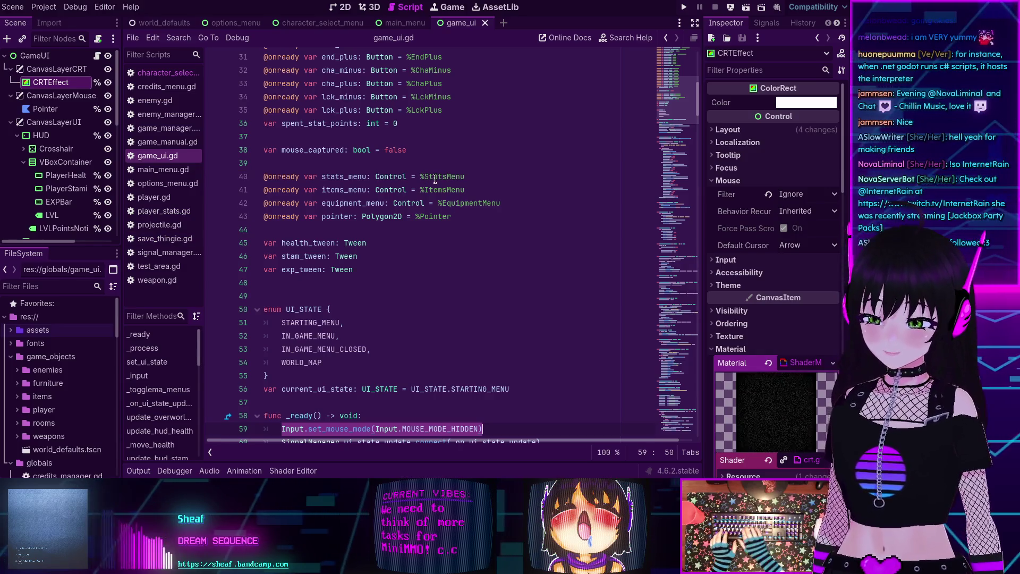
# Open scene_loader.gd through a quick file search for 'scene' and read through it
pyautogui.hotkey('shift', 'alt', 'o')
pyautogui.write('scene')
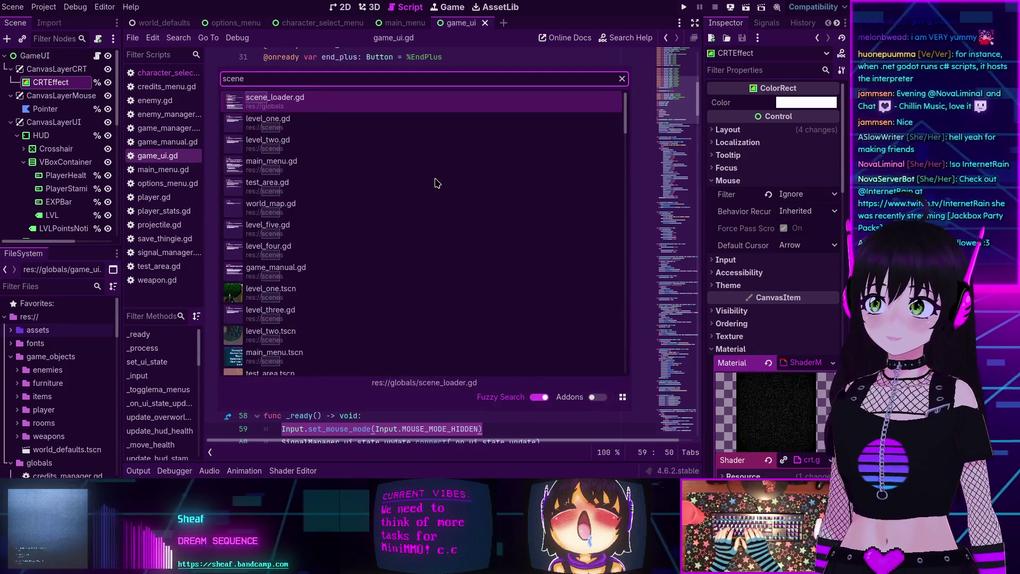
pyautogui.doubleClick(330, 104)
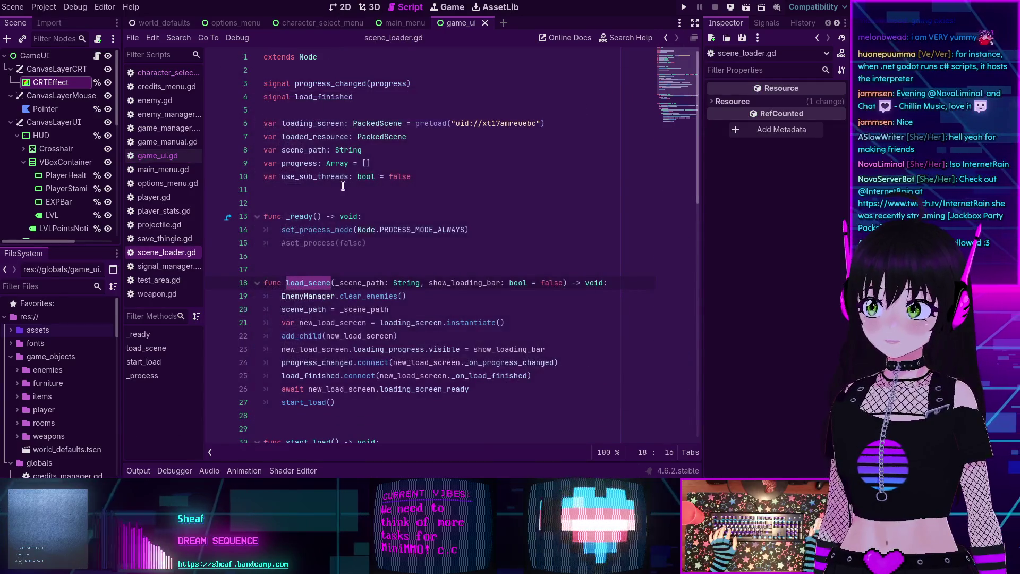
pyautogui.scroll(-9, 368, 197)
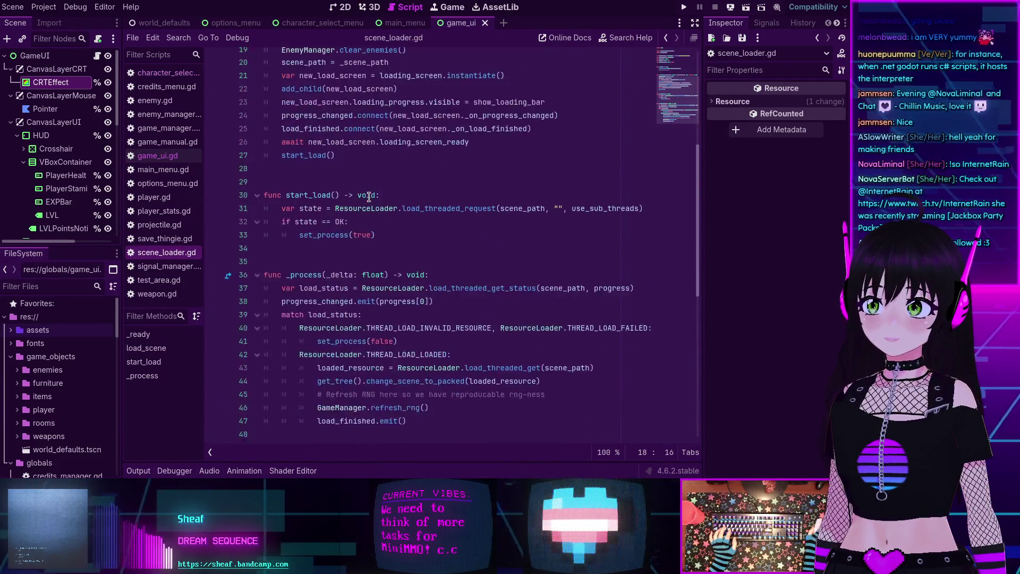
pyautogui.scroll(3, 370, 192)
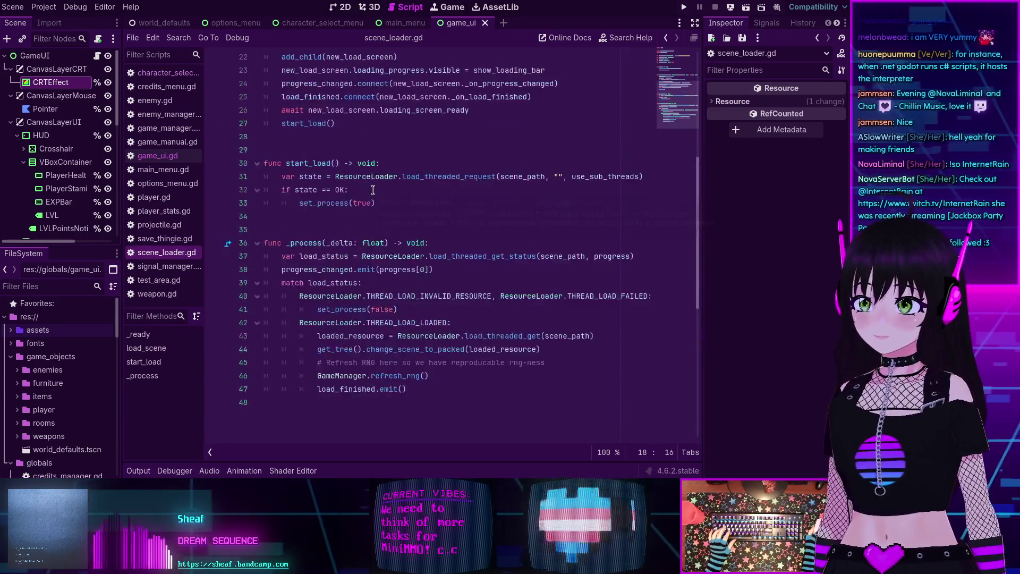
pyautogui.scroll(6, 371, 190)
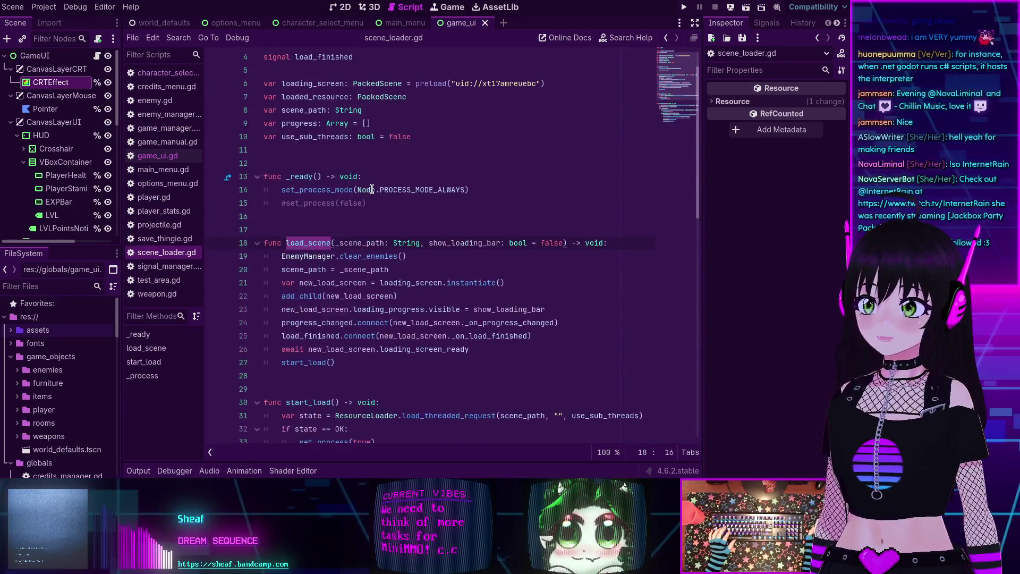
pyautogui.scroll(-5, 372, 192)
pyautogui.scroll(-2, 372, 191)
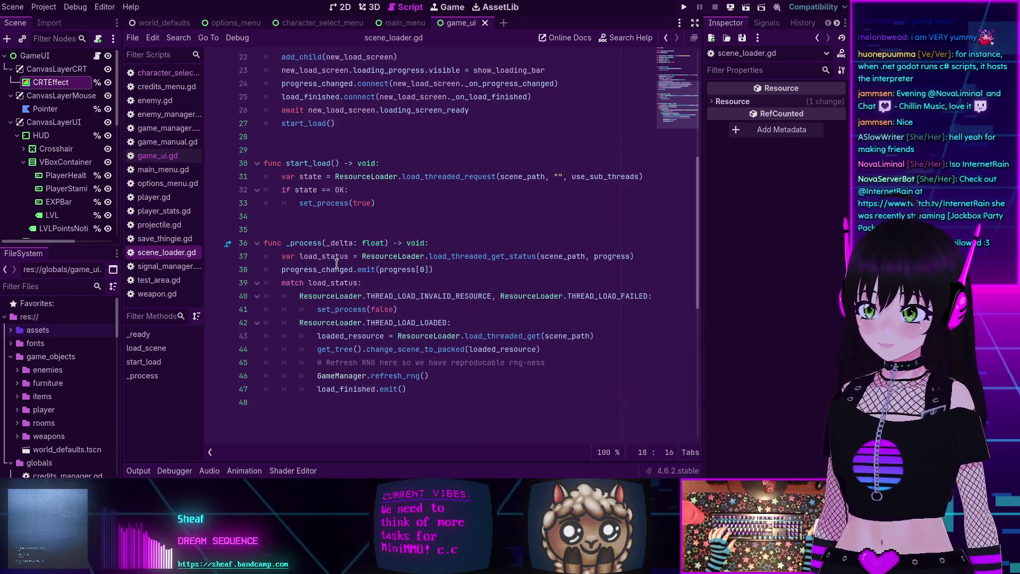
pyautogui.scroll(7, 335, 268)
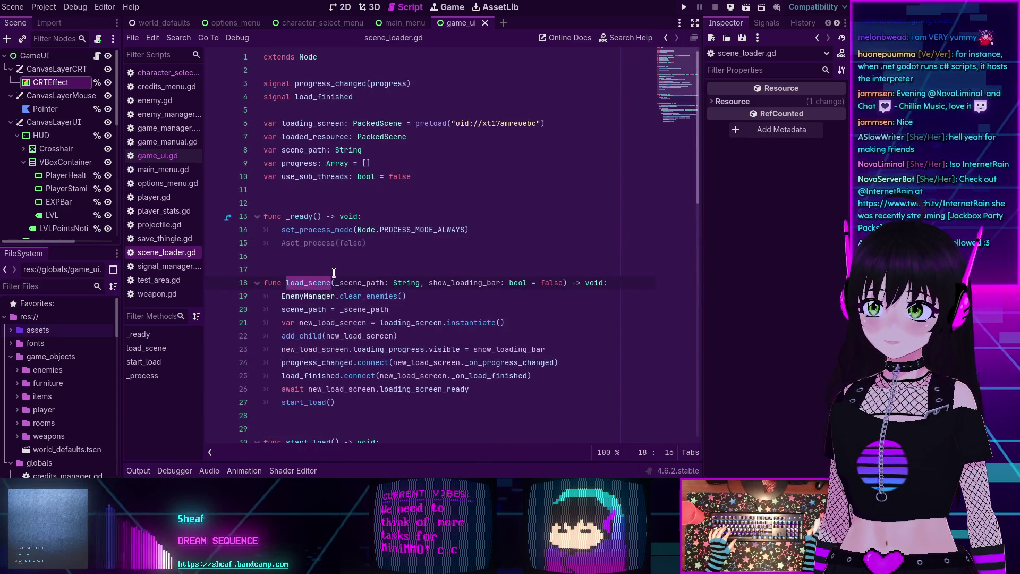
pyautogui.scroll(-7, 334, 272)
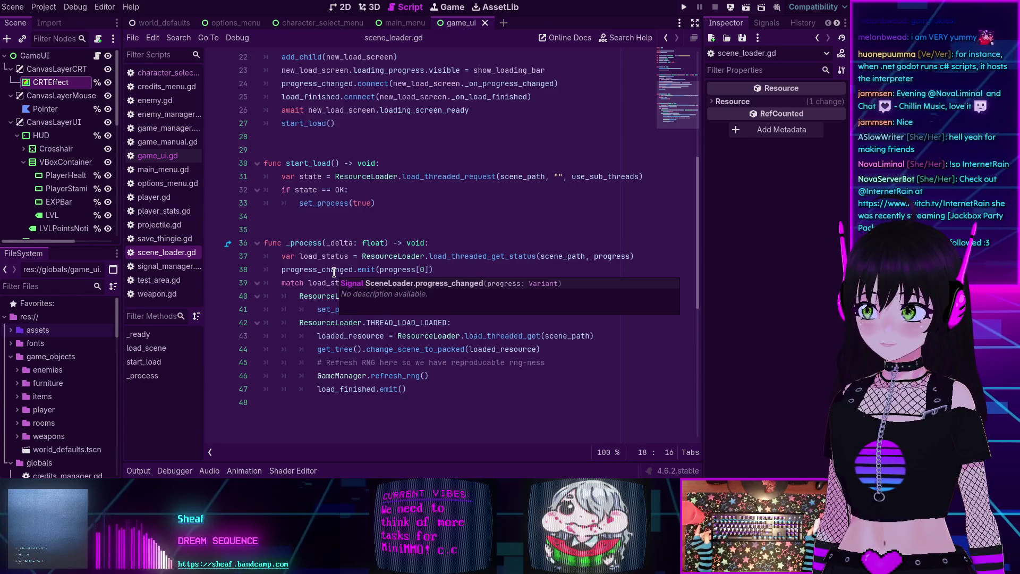
# Browse the quick file search list again and close it without opening anything
pyautogui.hotkey('shift', 'alt', 'o')
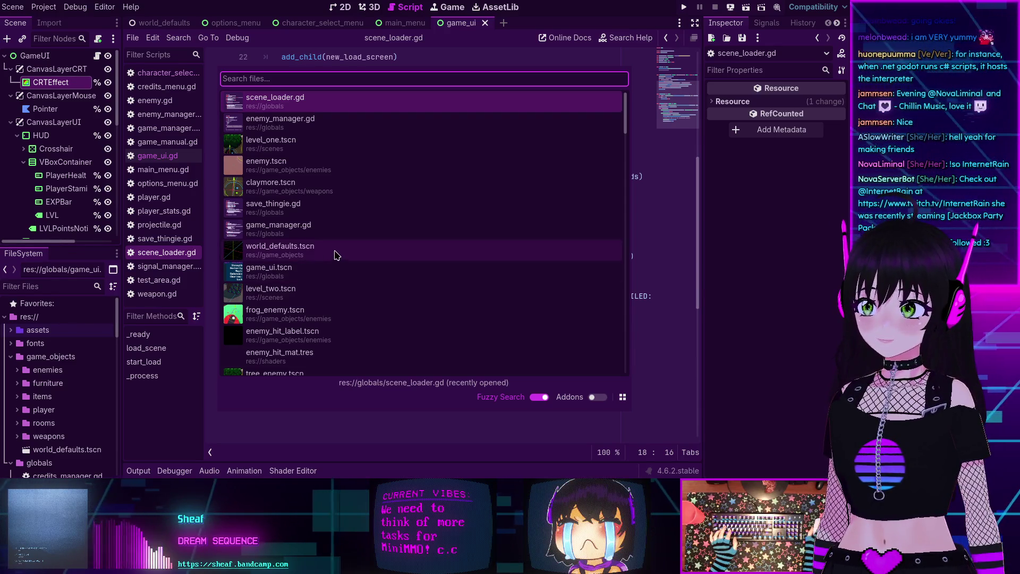
pyautogui.scroll(-3, 371, 234)
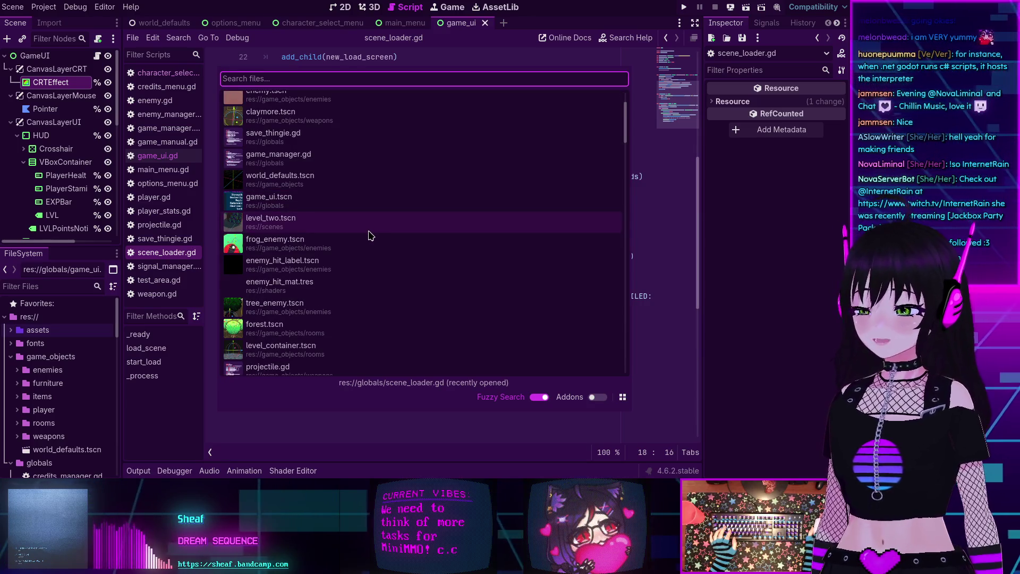
pyautogui.scroll(-10, 370, 235)
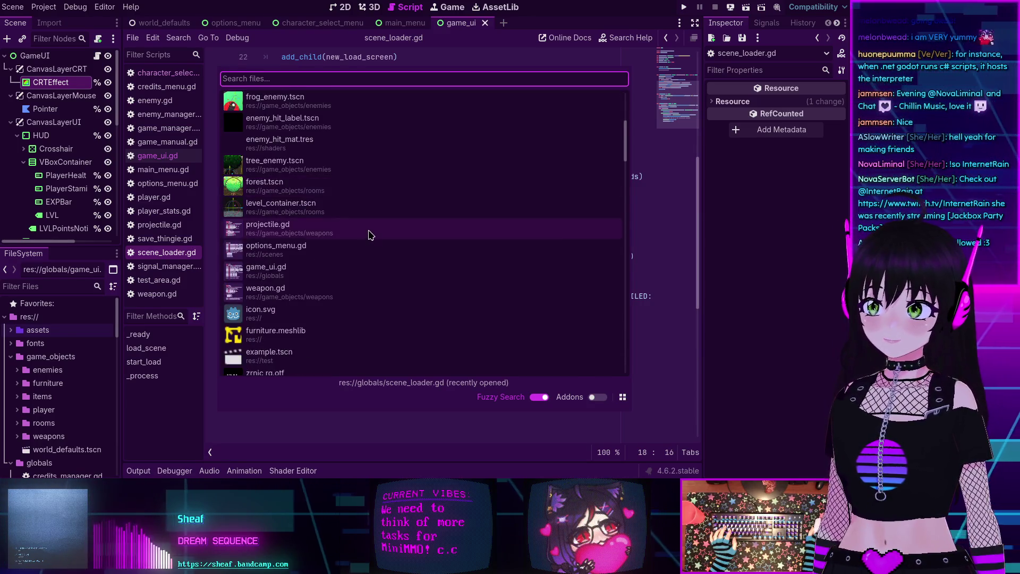
pyautogui.scroll(-8, 370, 232)
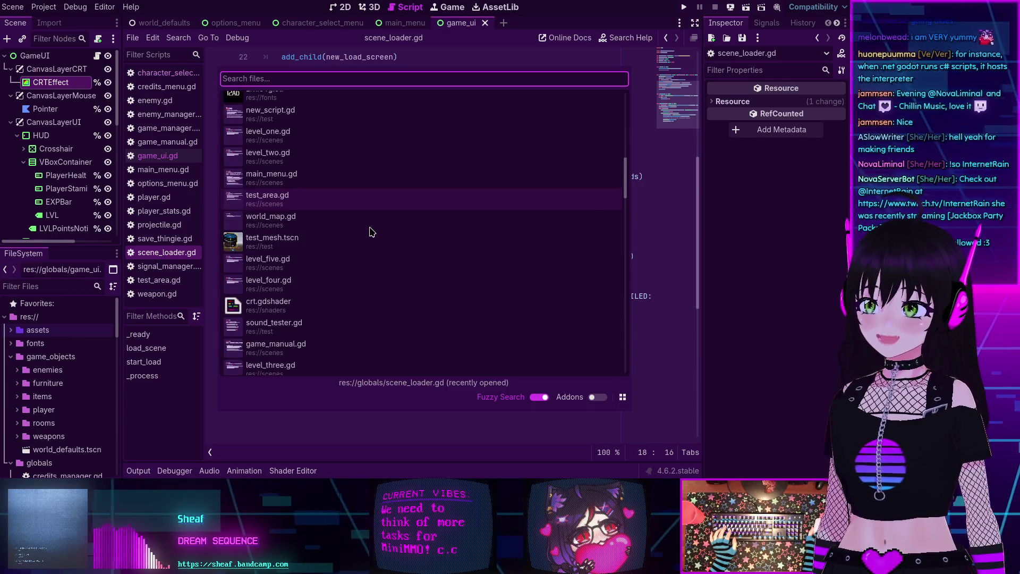
pyautogui.scroll(18, 370, 232)
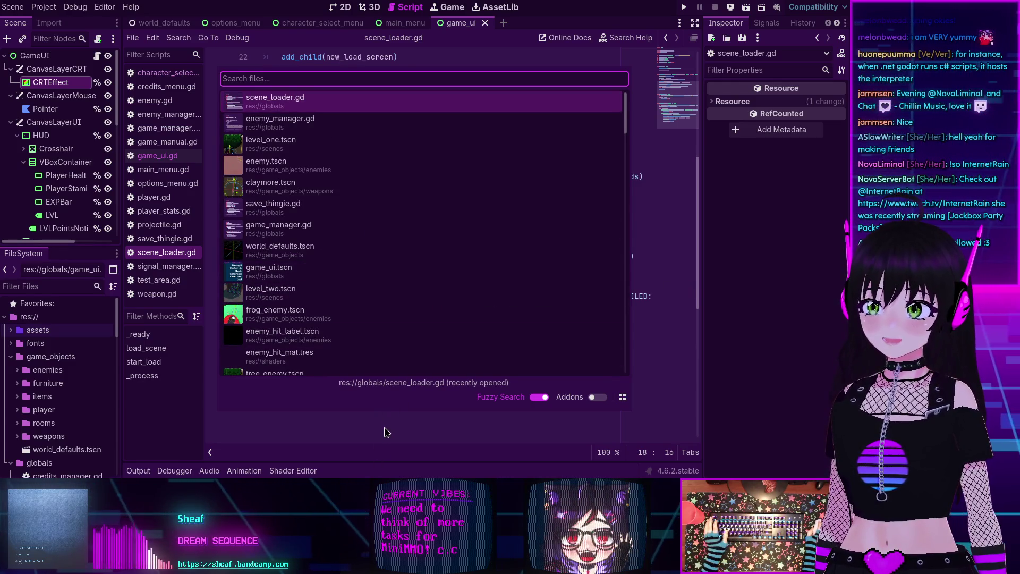
pyautogui.press('Escape')
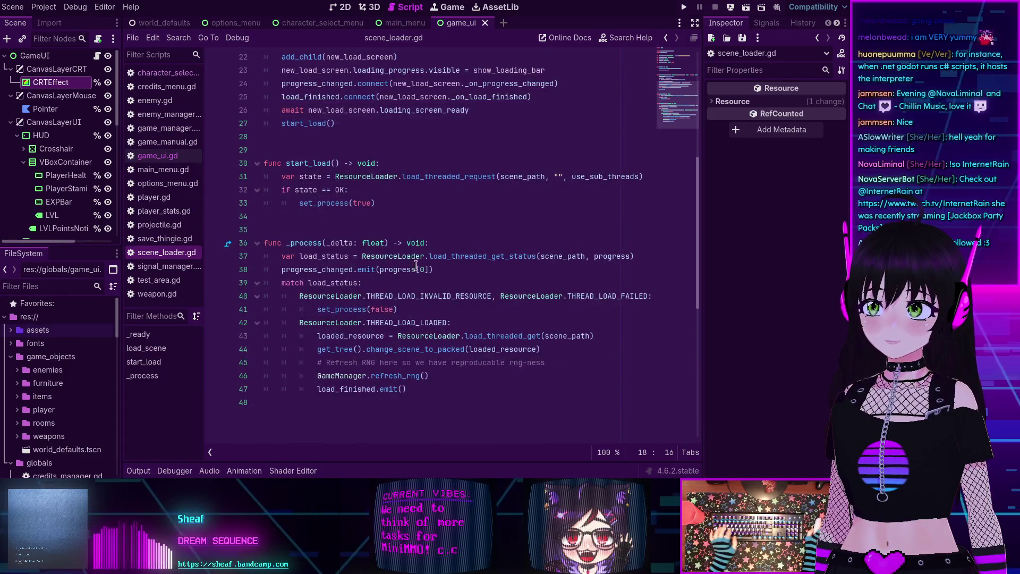
# Open the loading_screen scene preloaded on line 6 of scene_loader.gd
pyautogui.scroll(3, 330, 138)
pyautogui.scroll(4, 337, 124)
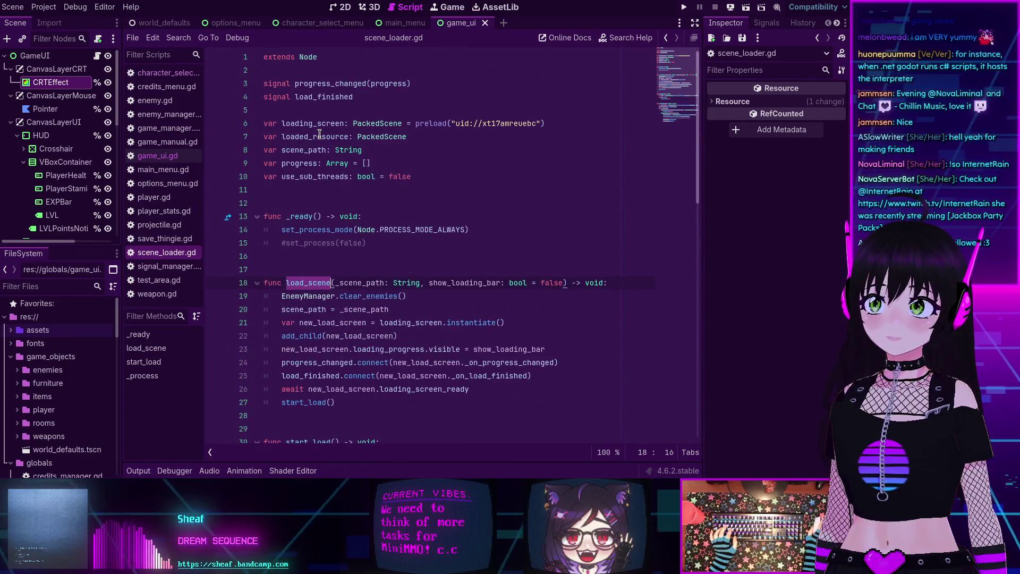
pyautogui.doubleClick(317, 124)
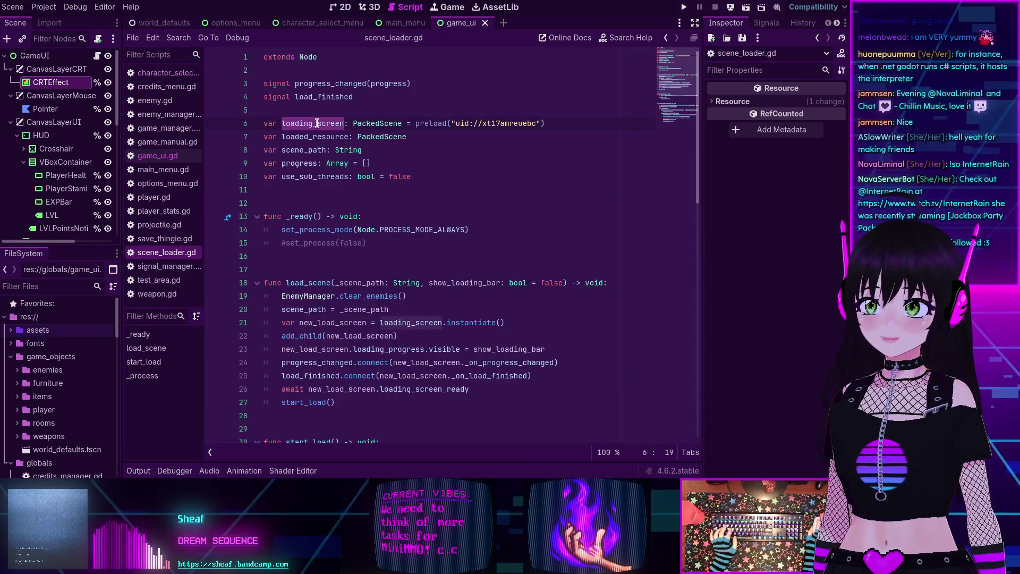
pyautogui.moveTo(497, 125)
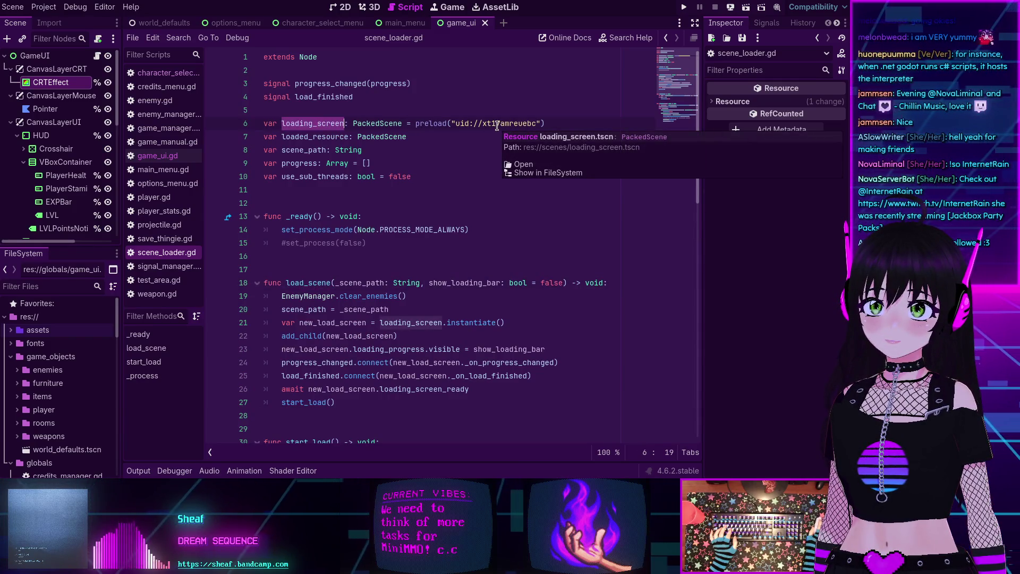
pyautogui.click(523, 164)
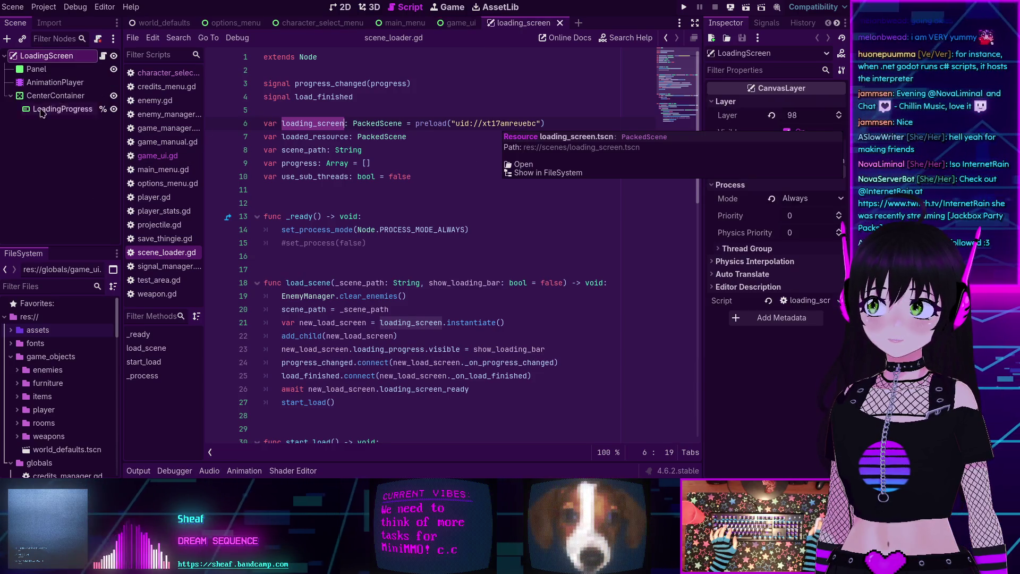
# Switch the script editor to loading_screen.gd from the script list
pyautogui.click(104, 56)
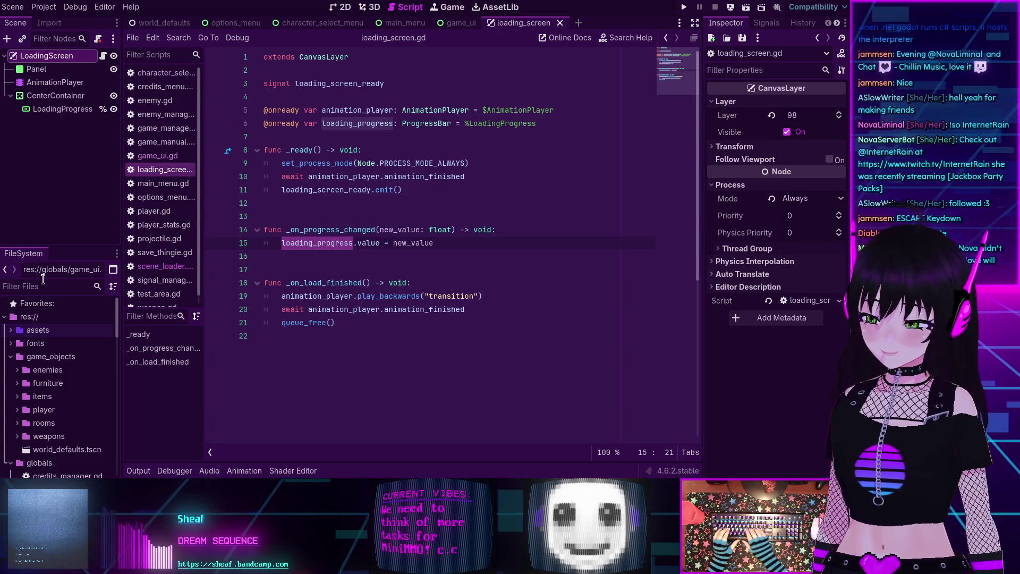
# Filter FileSystem for 'loadin' and show loading_screen.tscn's folder in the file manager as a detailed list
pyautogui.write('loadin')
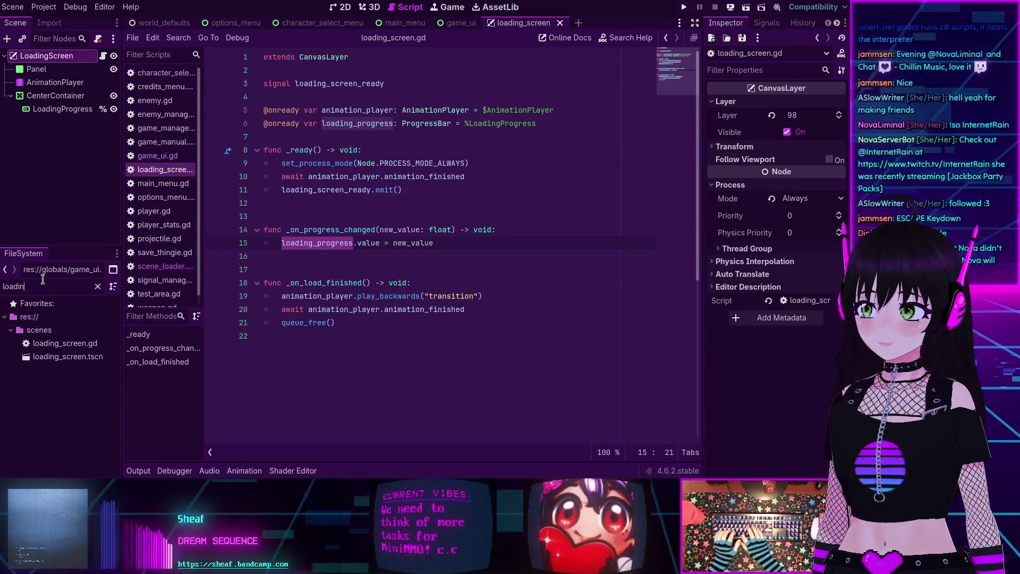
pyautogui.click(82, 358)
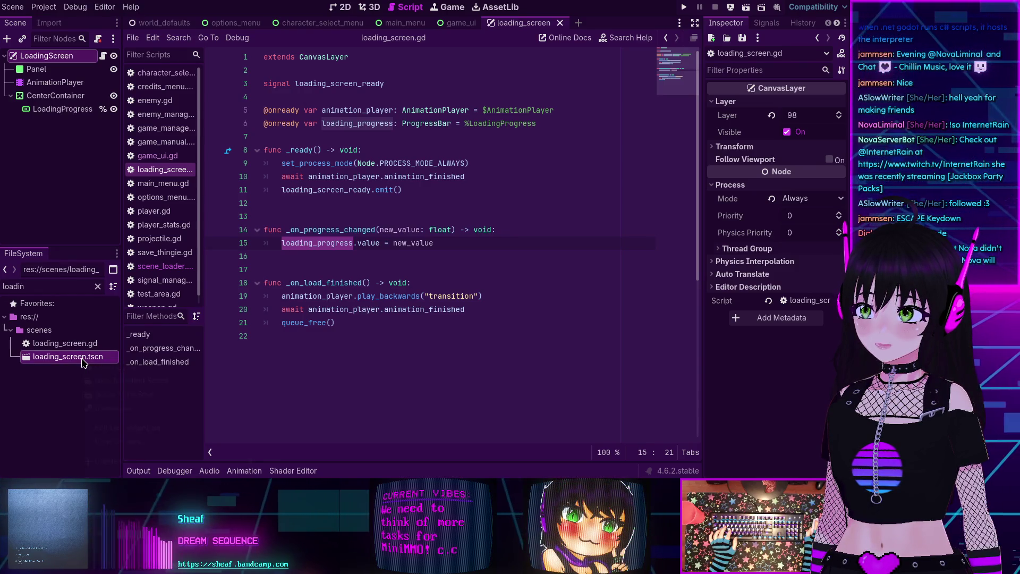
pyautogui.rightClick(82, 361)
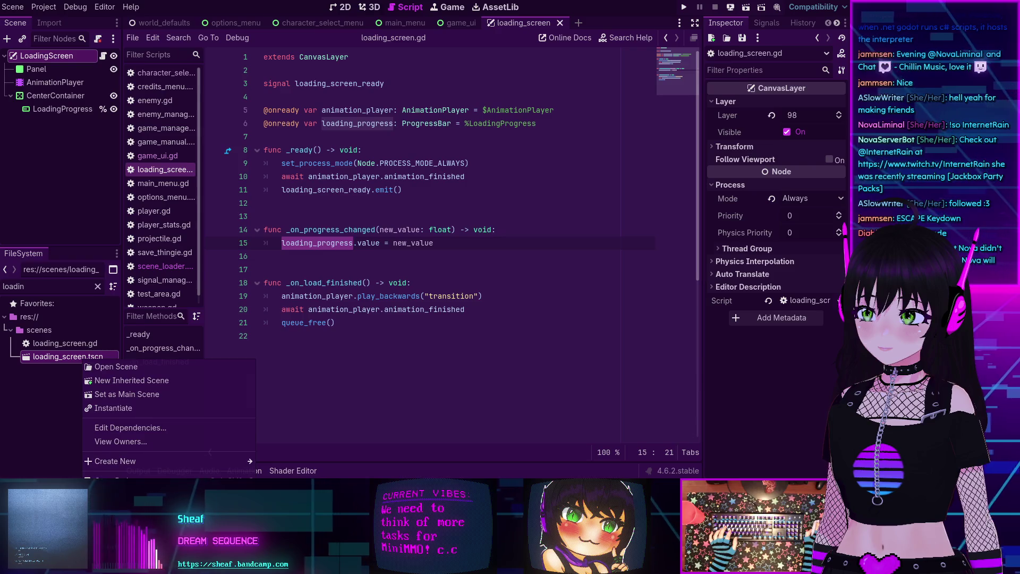
pyautogui.click(127, 562)
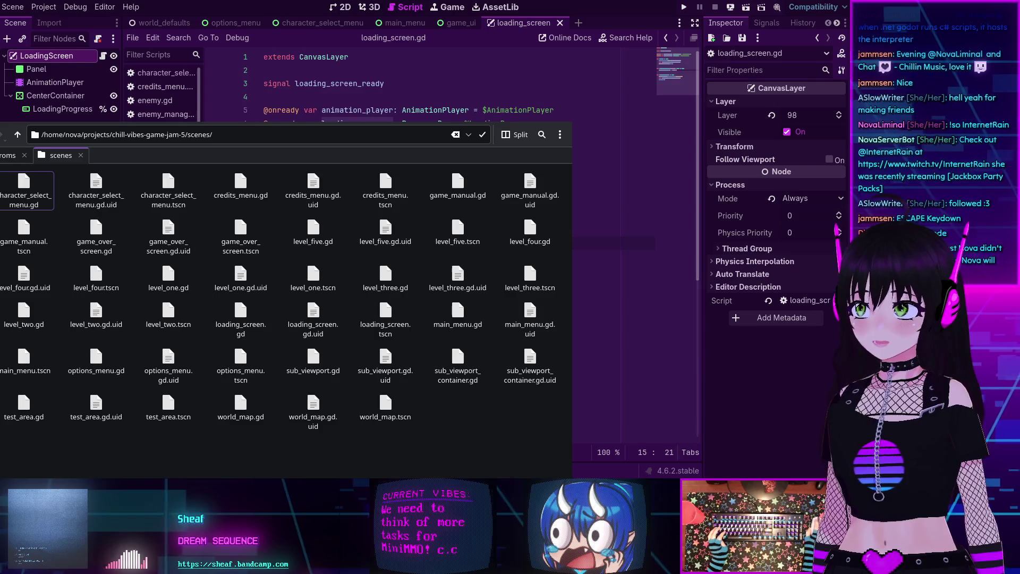
pyautogui.hotkey('ctrl', '3')
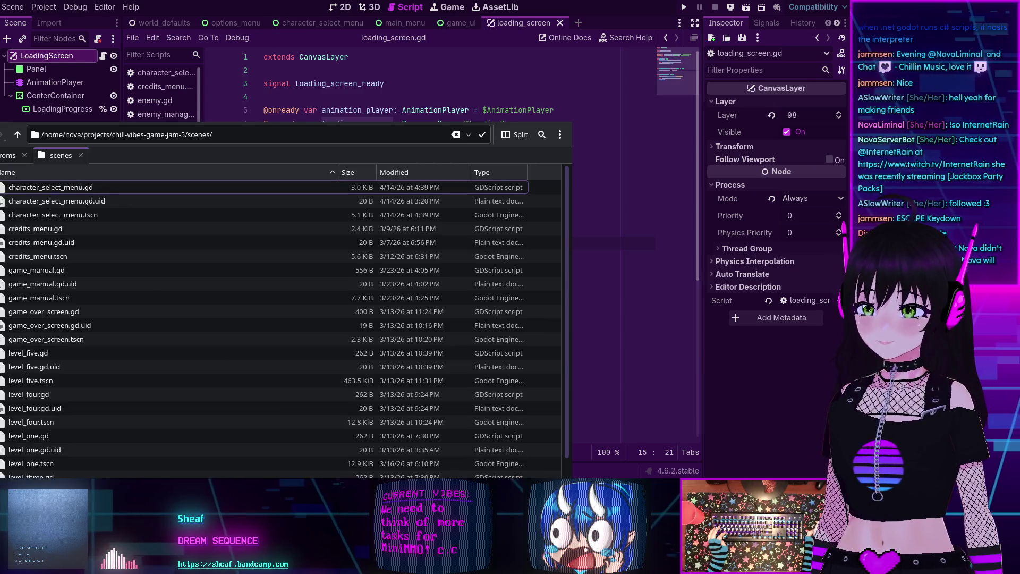
# Move and widen the file manager, split it into two panes, and go up to chill-vibes-game-jam-5
pyautogui.moveTo(608, 449)
pyautogui.mouseDown()
pyautogui.moveTo(691, 227)
pyautogui.moveTo(726, 239)
pyautogui.mouseUp()
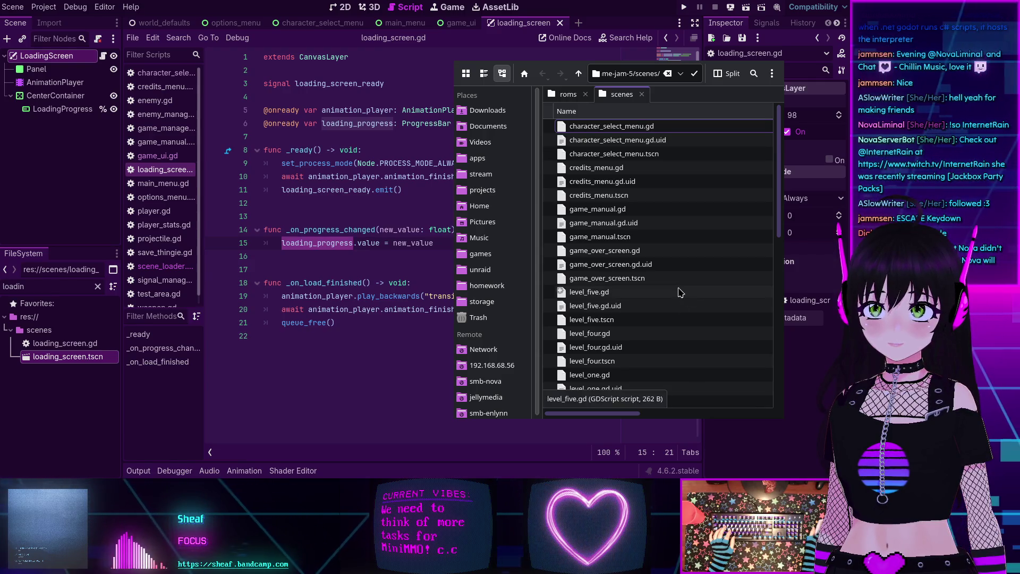
pyautogui.moveTo(455, 238); pyautogui.dragTo(121, 237)
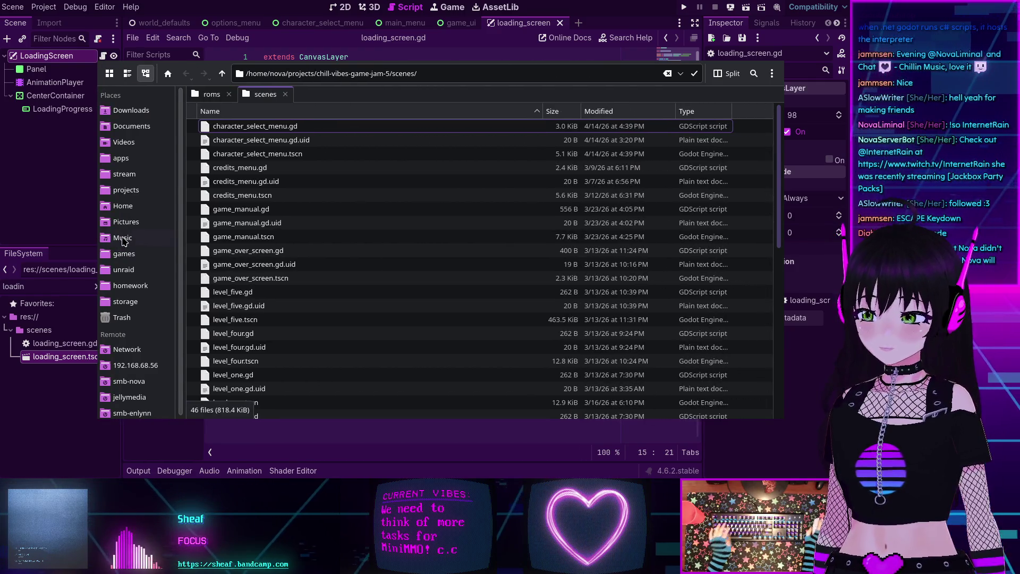
pyautogui.press('F3')
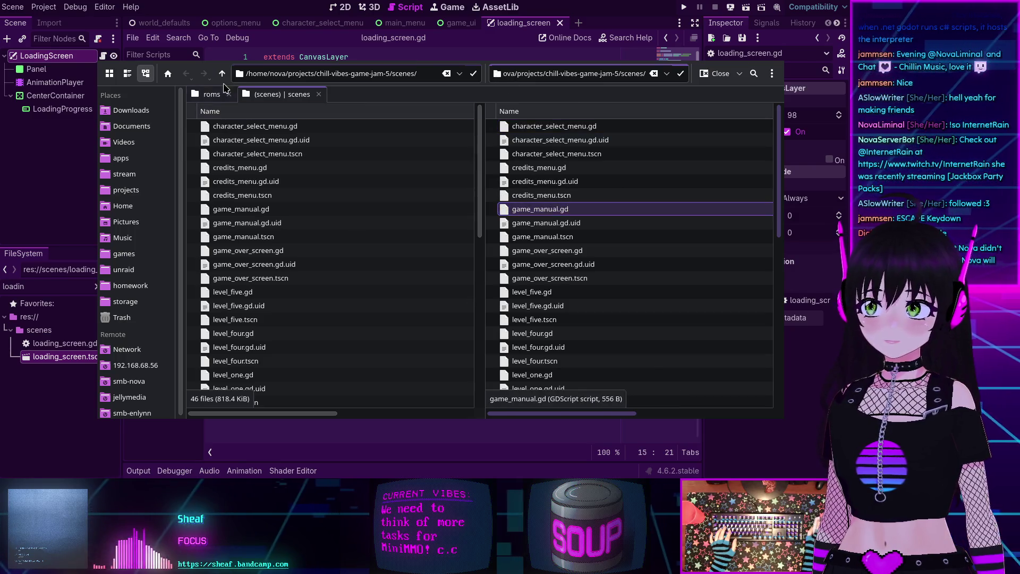
pyautogui.click(223, 74)
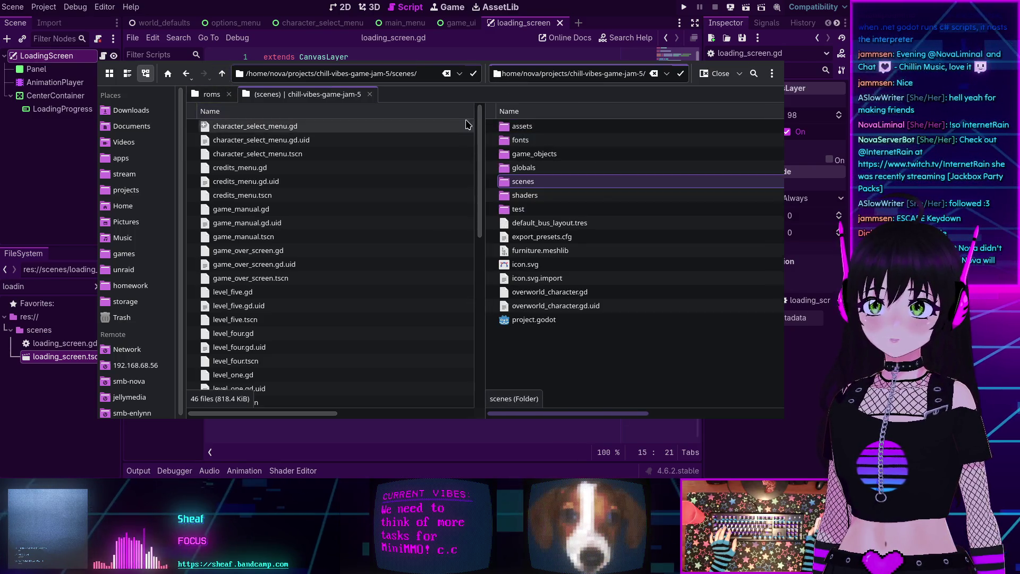
# Navigate the second pane to MiniMMO's globals folder and select loading_screen.tscn in the jam scenes pane
pyautogui.click(223, 73)
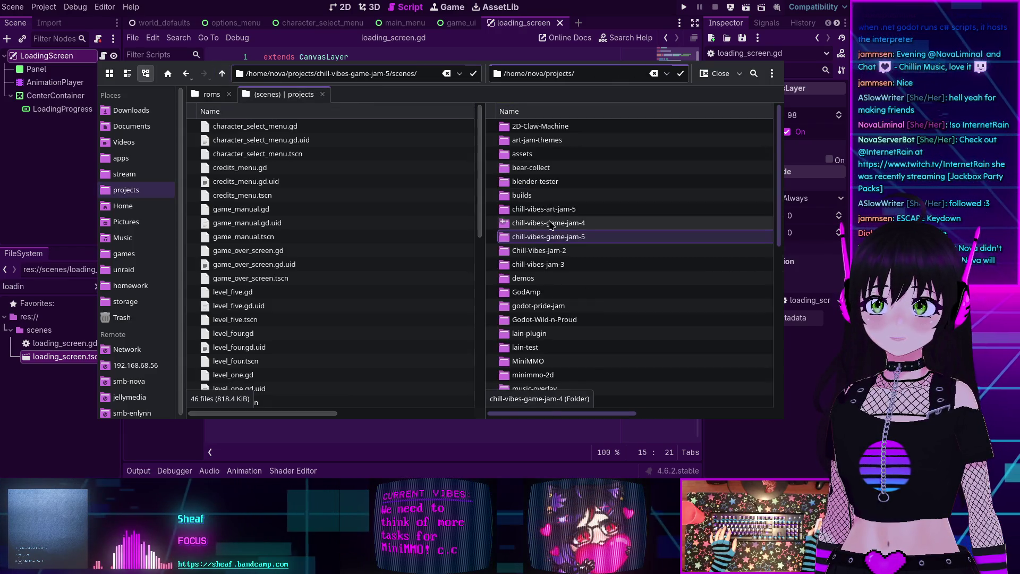
pyautogui.doubleClick(546, 362)
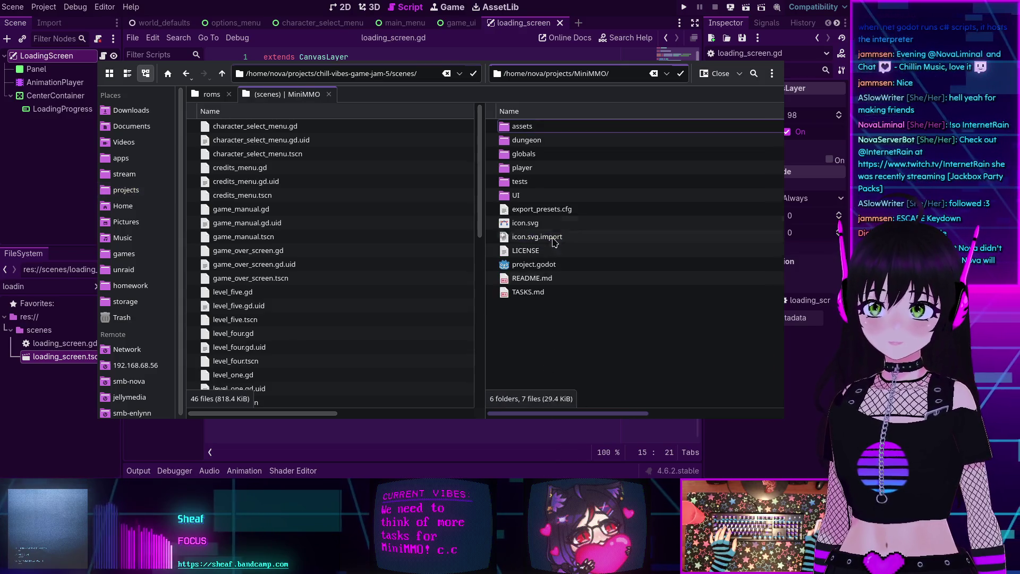
pyautogui.doubleClick(542, 154)
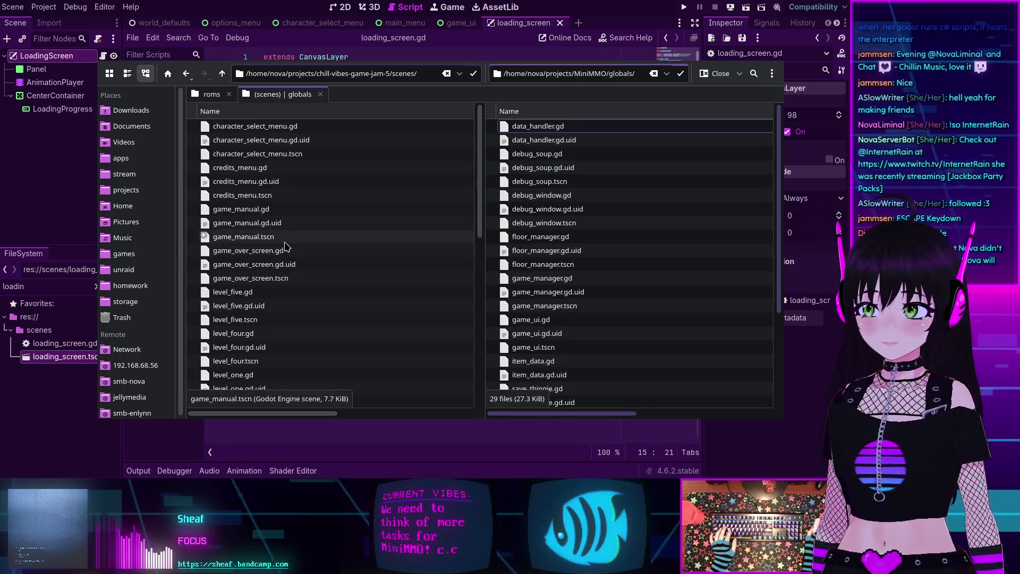
pyautogui.scroll(-8, 276, 250)
pyautogui.scroll(8, 286, 245)
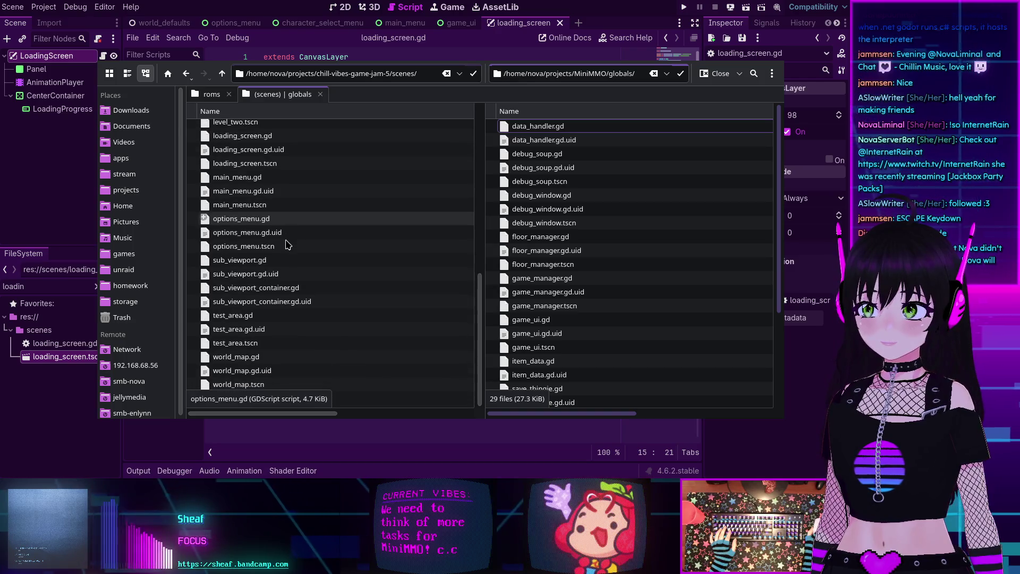
pyautogui.scroll(-3, 287, 244)
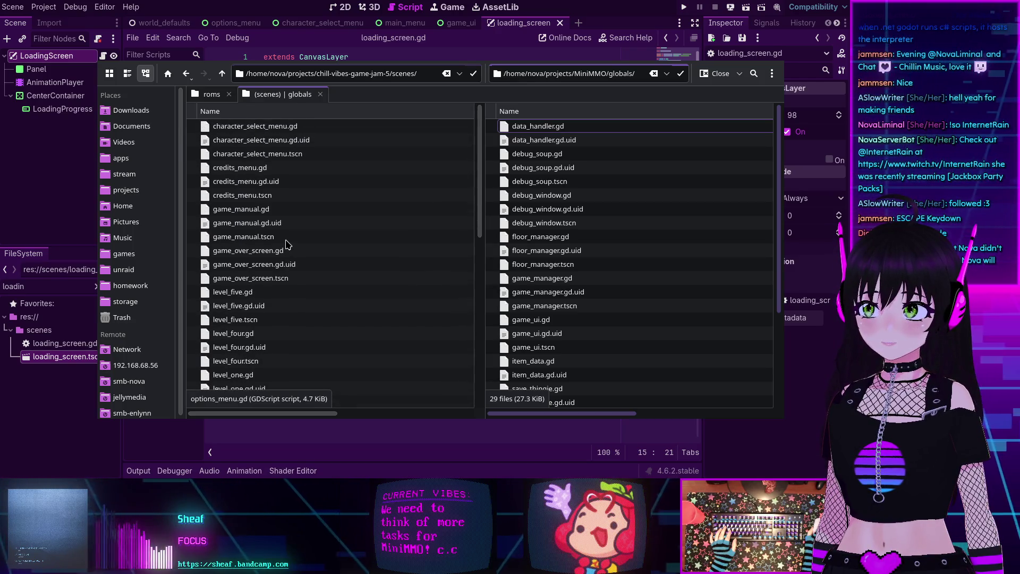
pyautogui.scroll(-5, 286, 244)
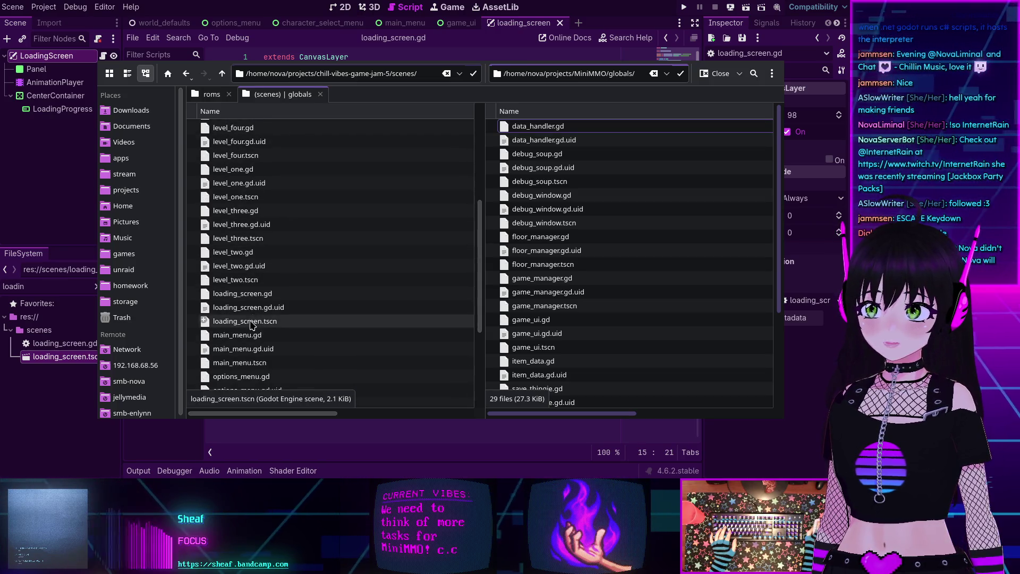
pyautogui.click(252, 322)
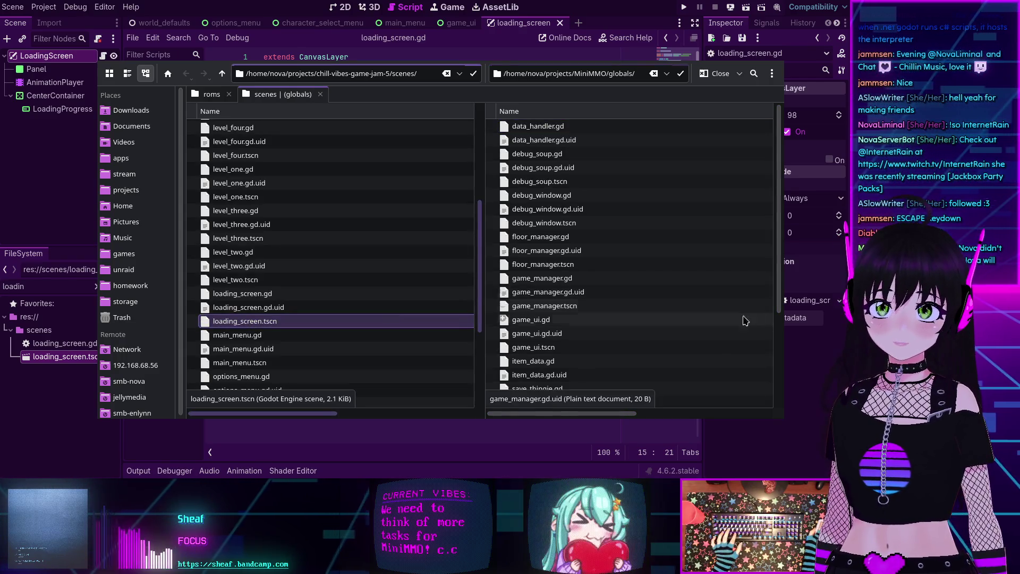
# Paste loading_screen.tscn into MiniMMO's globals folder, then bring the Godot editor back to the front
pyautogui.click(742, 333)
pyautogui.hotkey('ctrl', 'v')
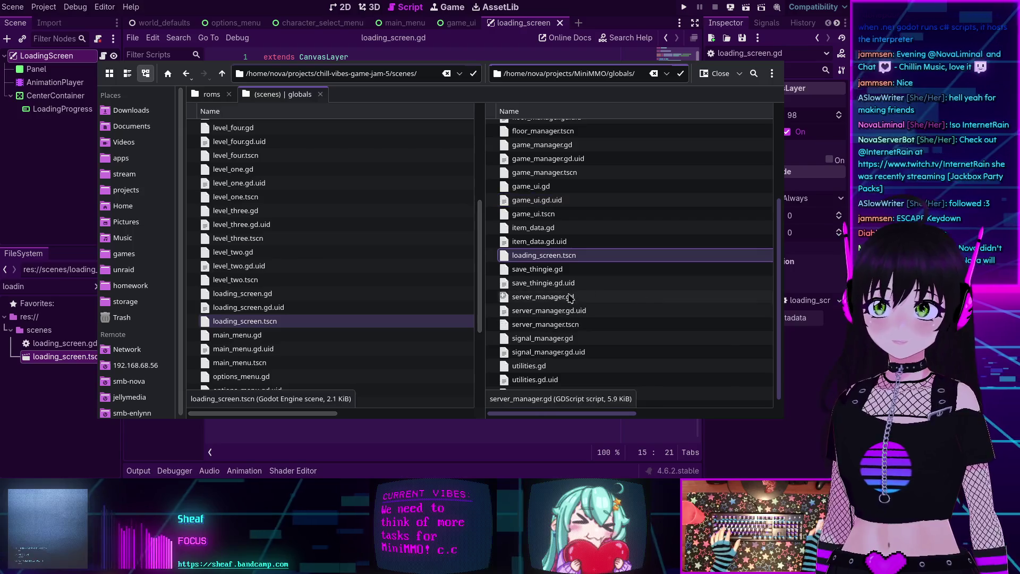
pyautogui.scroll(-2, 264, 281)
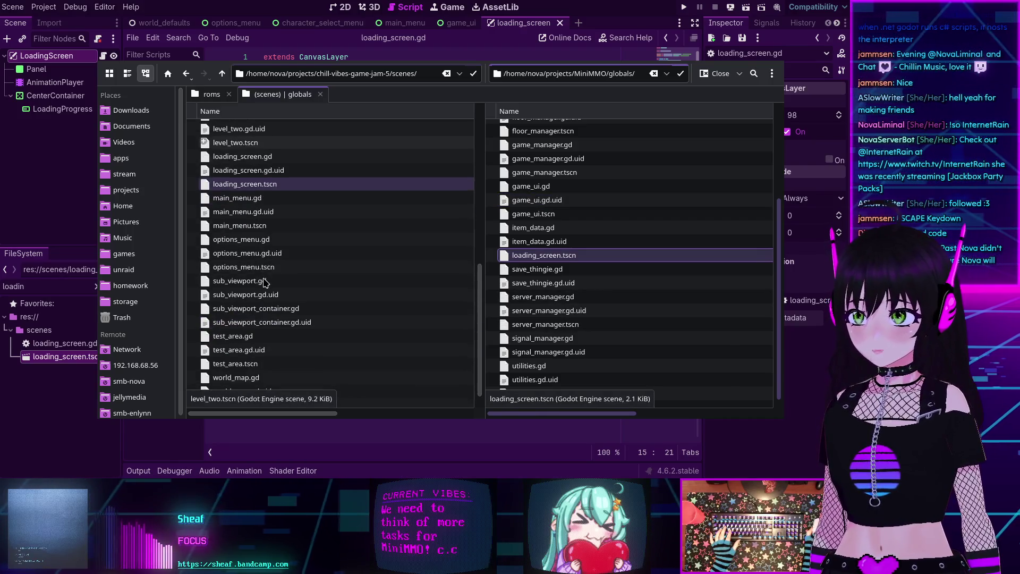
pyautogui.scroll(-2, 264, 282)
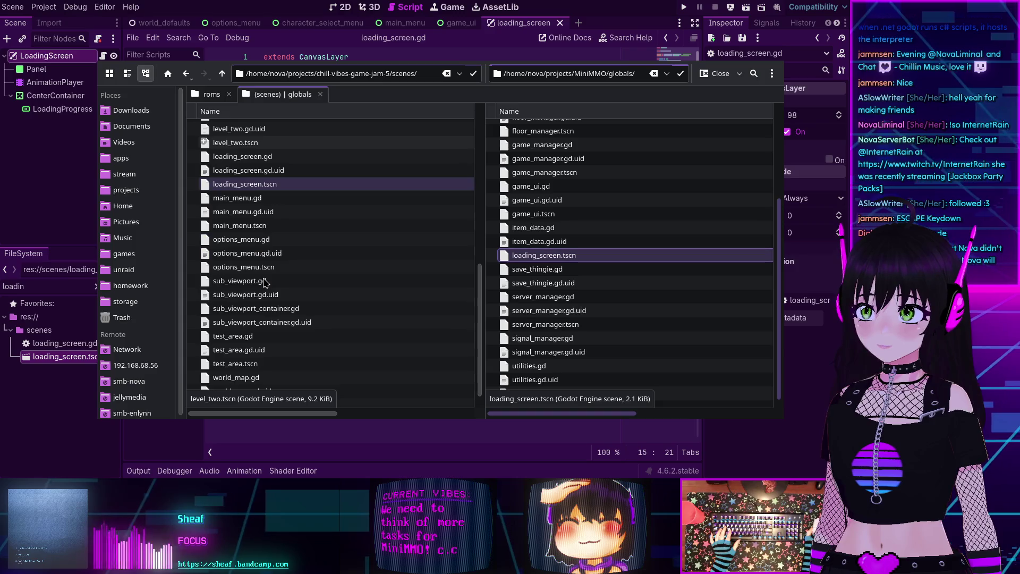
pyautogui.scroll(-1, 260, 283)
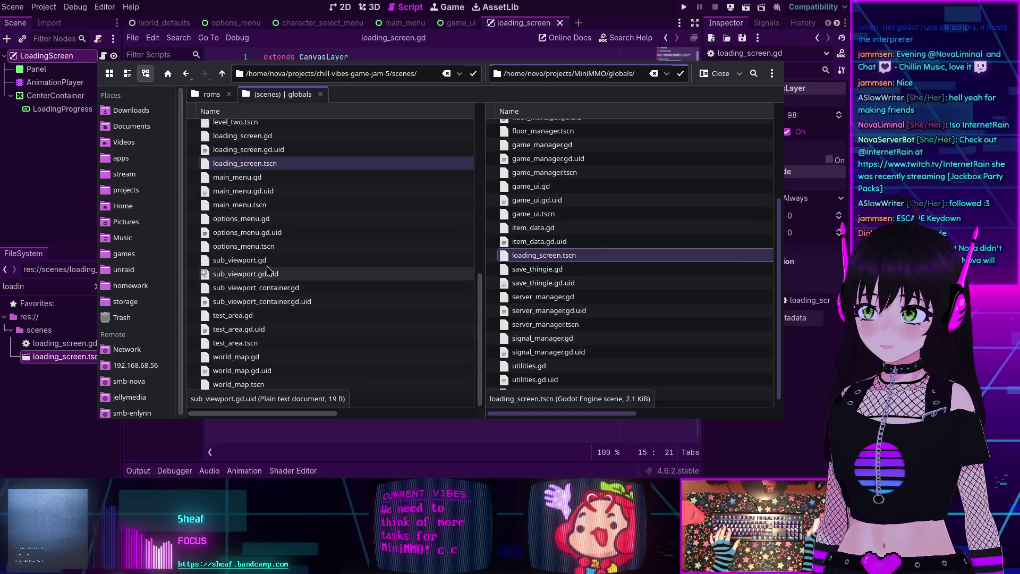
pyautogui.scroll(8, 267, 276)
pyautogui.scroll(1, 267, 283)
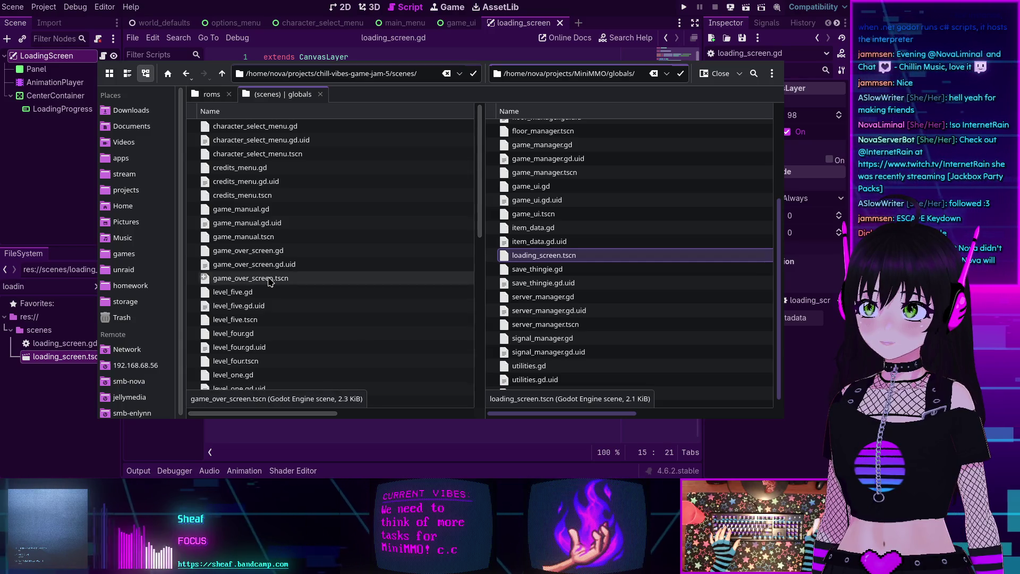
pyautogui.scroll(-5, 270, 282)
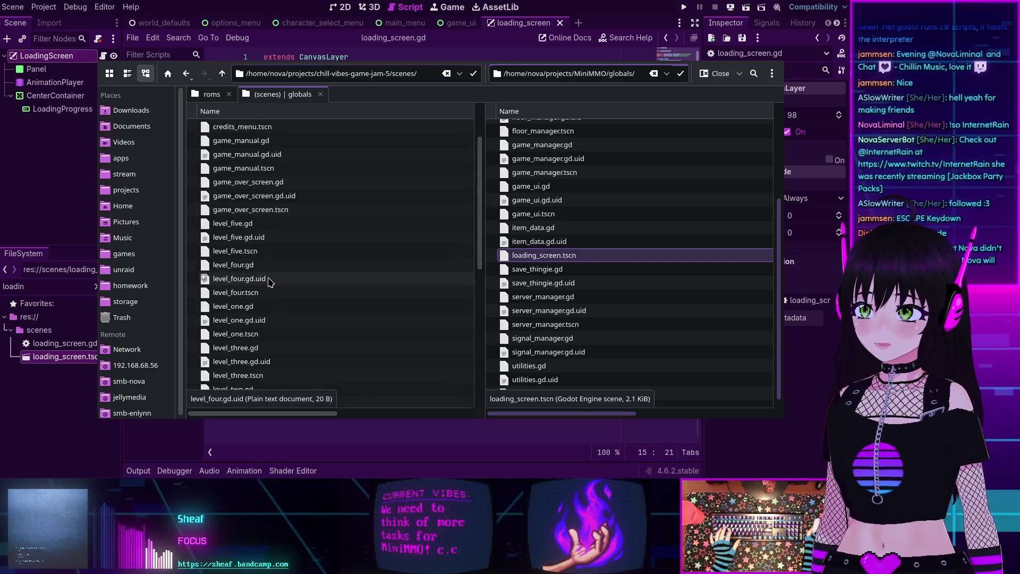
pyautogui.scroll(-3, 270, 282)
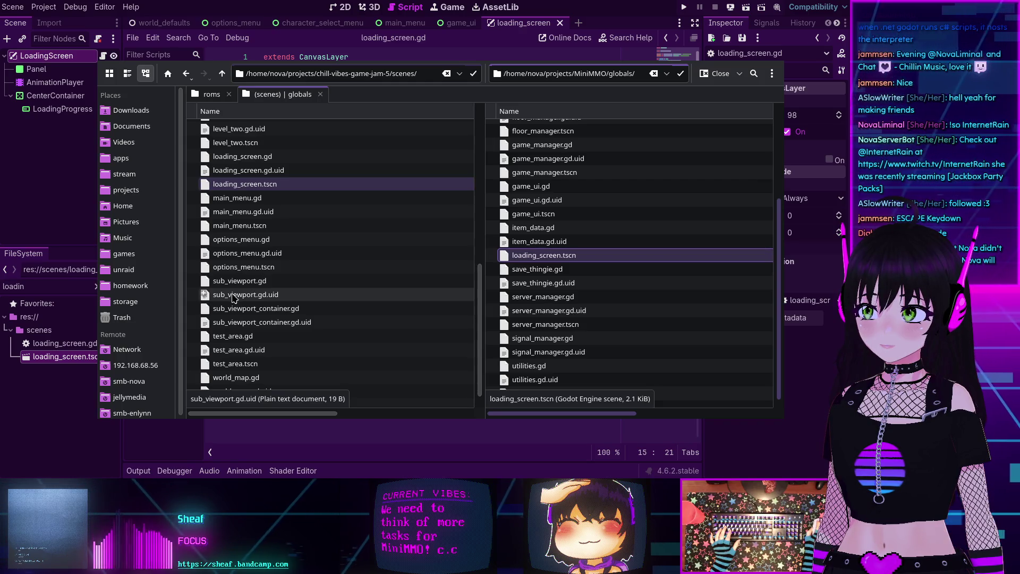
pyautogui.click(55, 282)
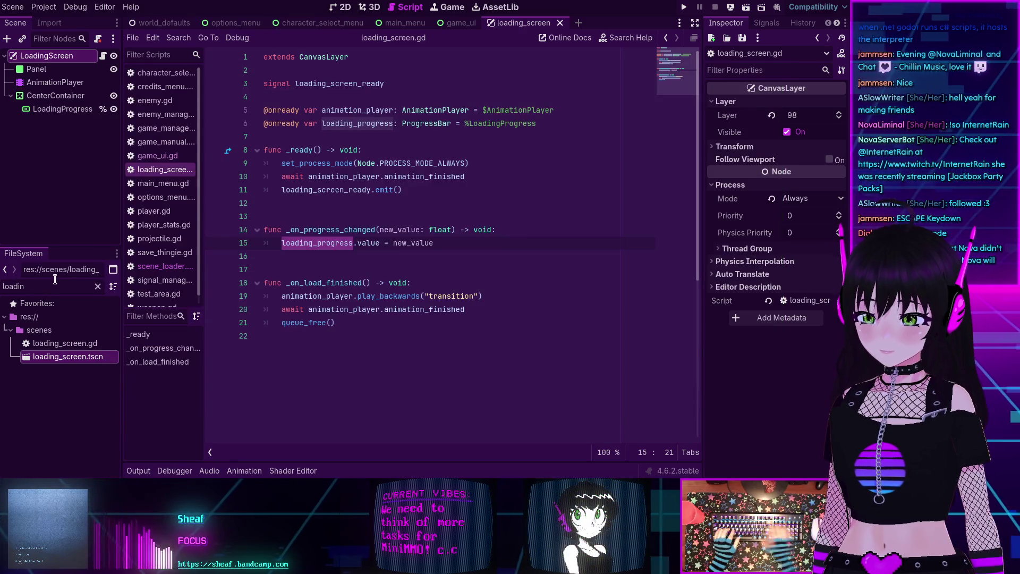
# Filter Godot's FileSystem for 'scene', then return to Dolphin and sort the jam scenes by name descending
pyautogui.press('BackSpace')
pyautogui.press('BackSpace')
pyautogui.press('BackSpace')
pyautogui.press('BackSpace')
pyautogui.press('BackSpace')
pyautogui.press('BackSpace')
pyautogui.write('scene')
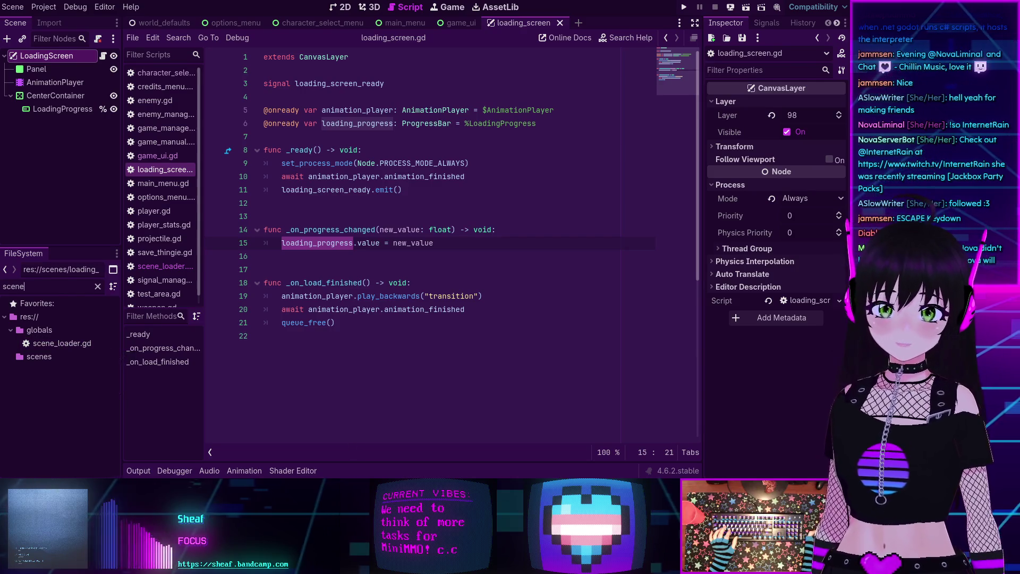
pyautogui.hotkey('alt', 'Tab')
pyautogui.scroll(5, 297, 173)
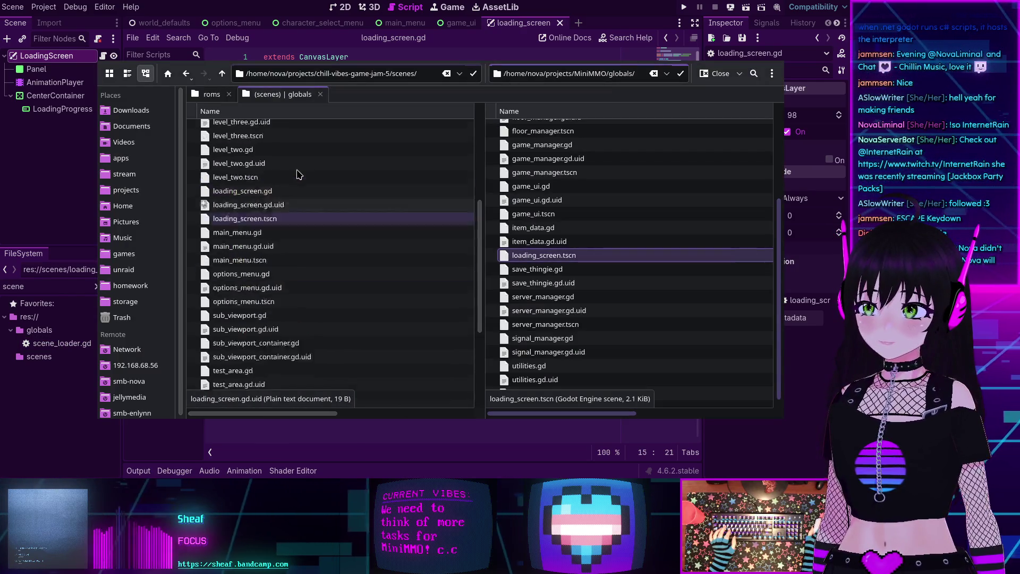
pyautogui.scroll(-5, 298, 173)
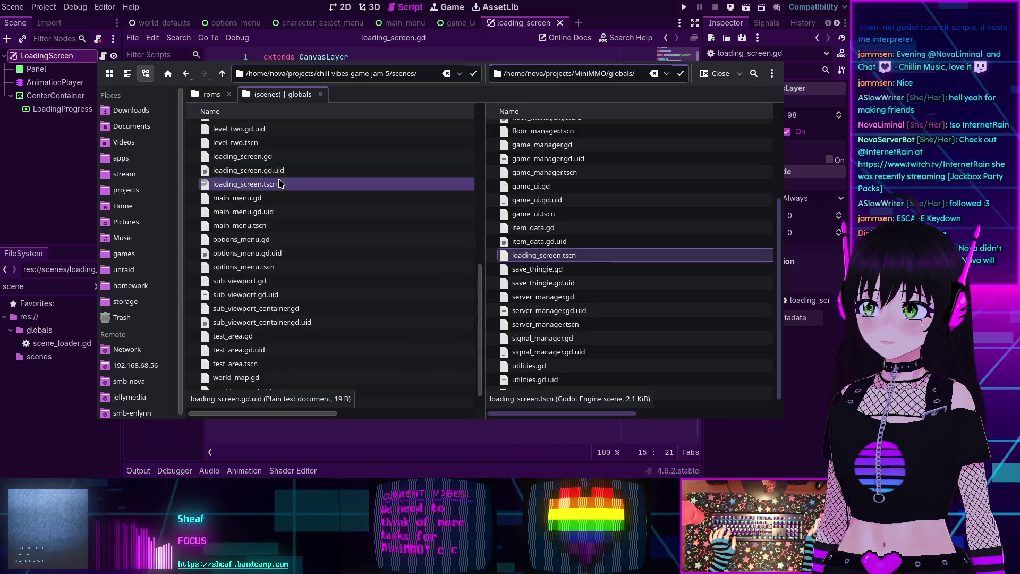
pyautogui.click(247, 225)
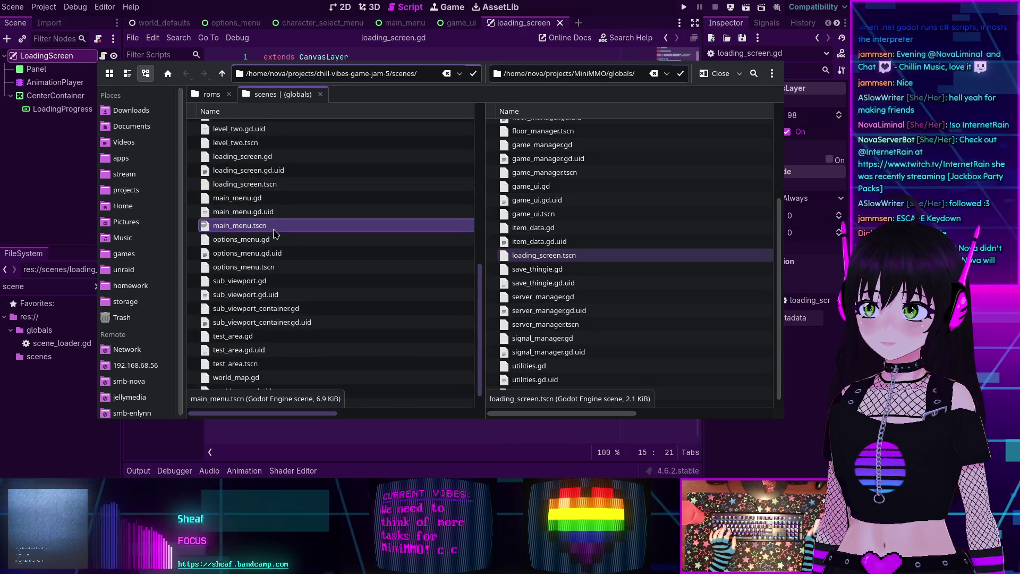
pyautogui.scroll(-1, 248, 250)
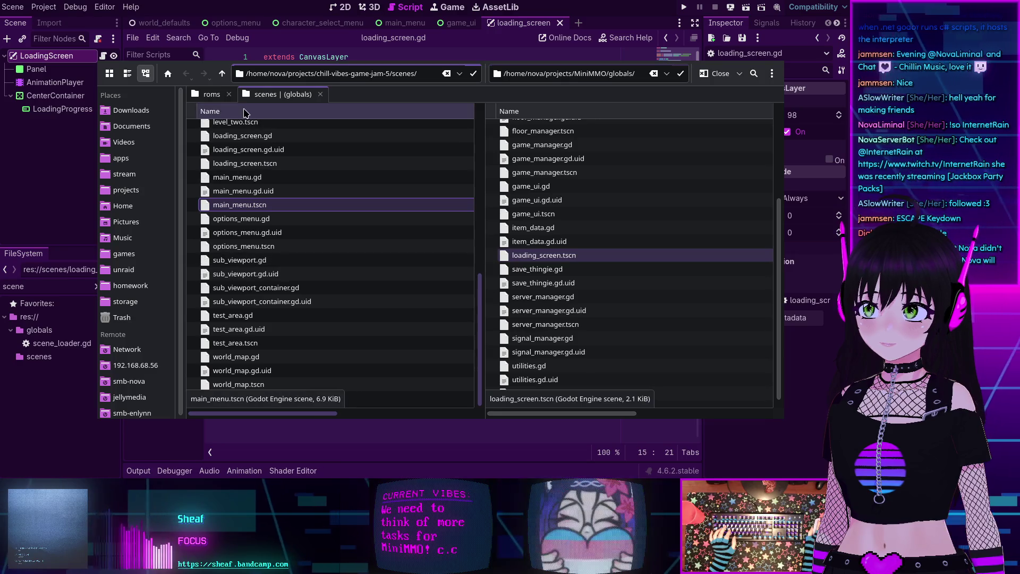
pyautogui.click(245, 110)
pyautogui.scroll(8, 287, 199)
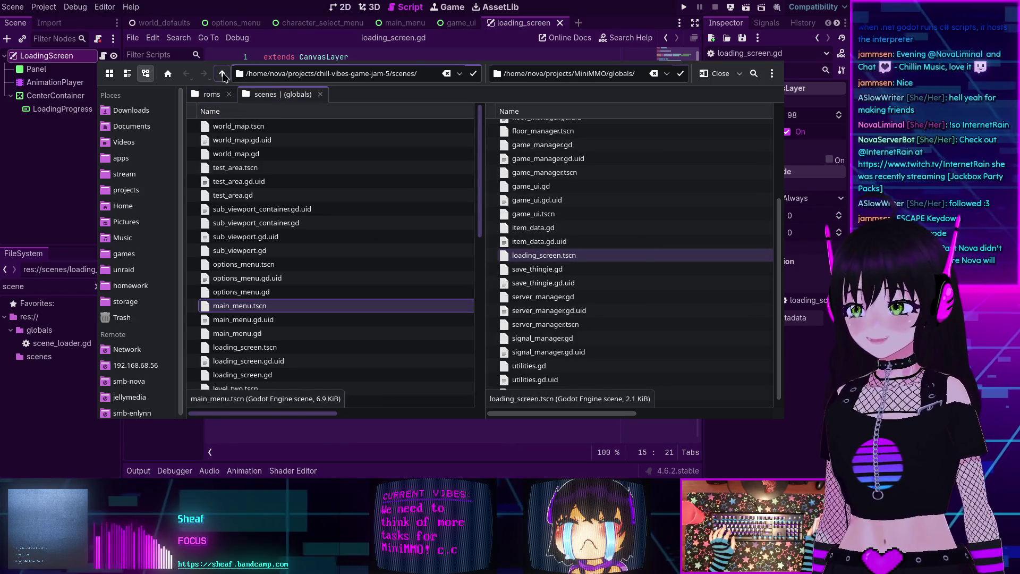
pyautogui.click(234, 195)
# Browse to the jam project's globals folder and pick up scene_loader.gd
pyautogui.click(222, 74)
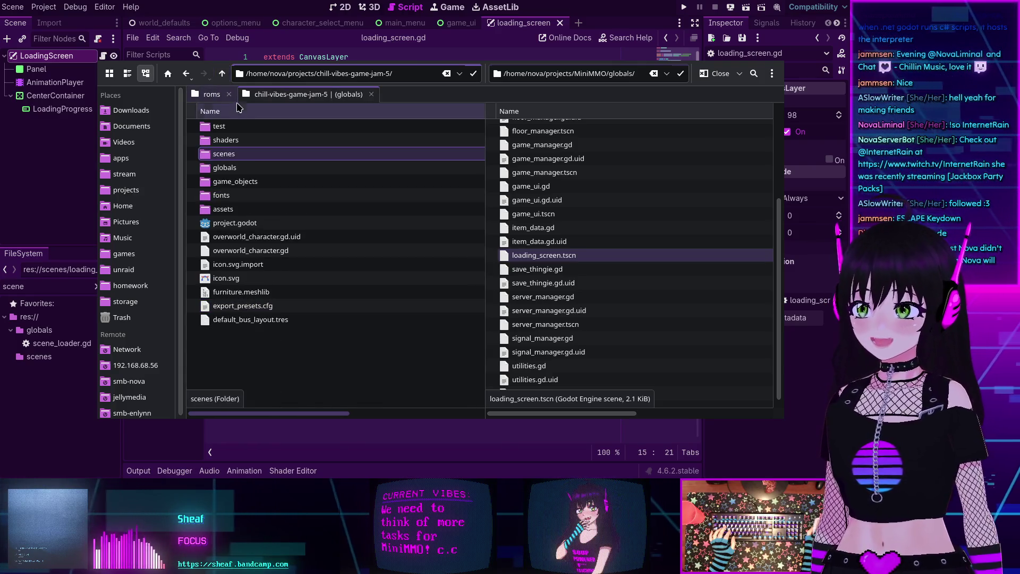
pyautogui.doubleClick(246, 168)
pyautogui.scroll(-2, 296, 184)
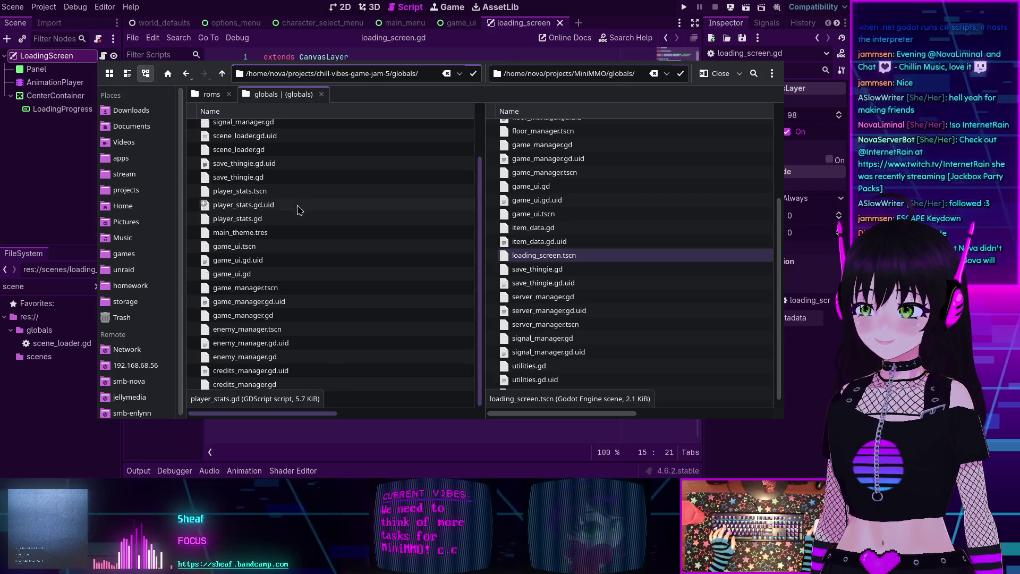
pyautogui.scroll(1, 300, 197)
pyautogui.scroll(1, 301, 196)
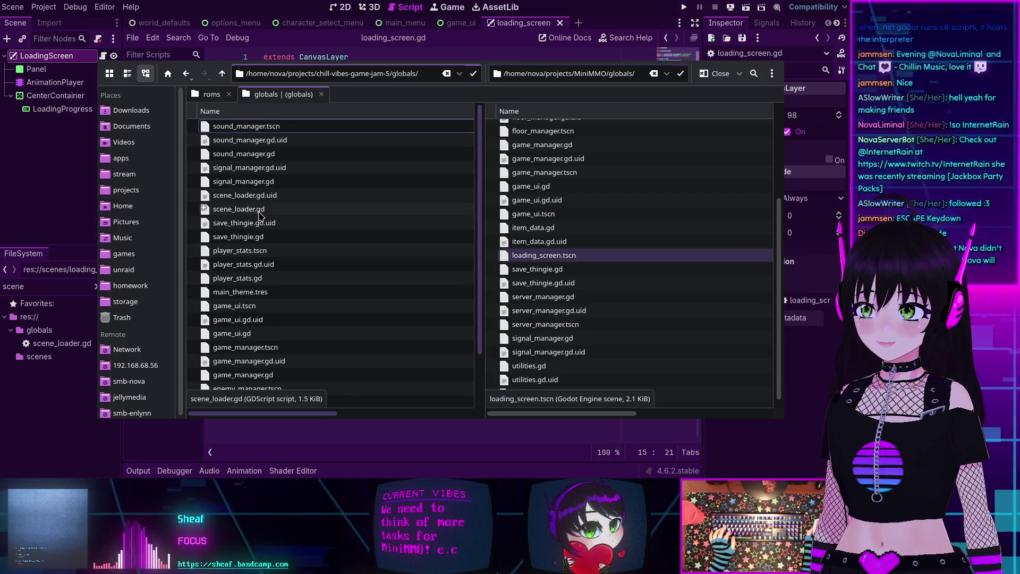
pyautogui.moveTo(241, 211)
pyautogui.mouseDown()
pyautogui.moveTo(724, 250)
pyautogui.moveTo(249, 198)
pyautogui.moveTo(245, 219)
pyautogui.moveTo(255, 213)
pyautogui.mouseUp()
# Paste scene_loader.gd into the MiniMMO globals folder, then close split view and Dolphin
pyautogui.click(664, 255)
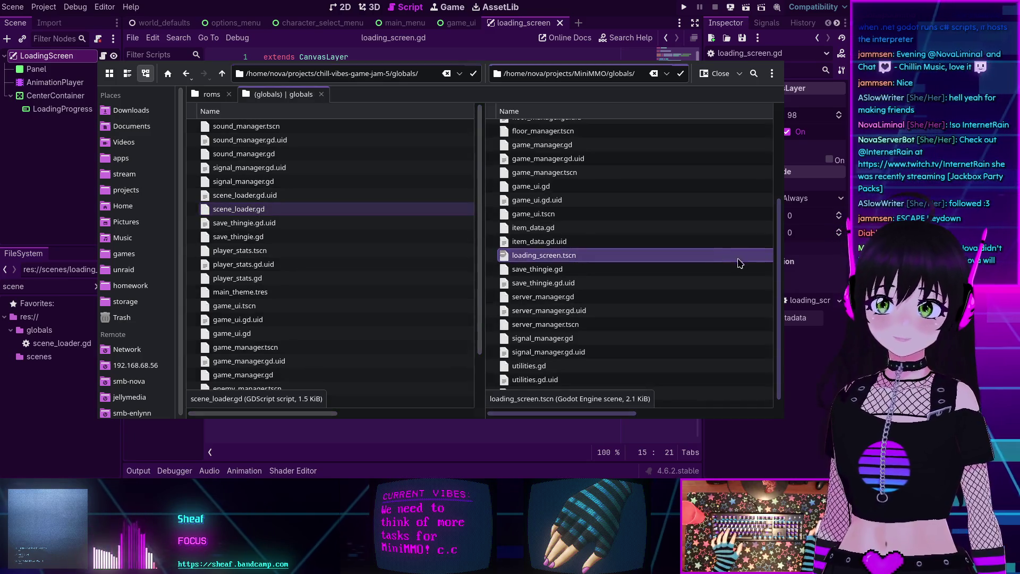
pyautogui.hotkey('ctrl', 'v')
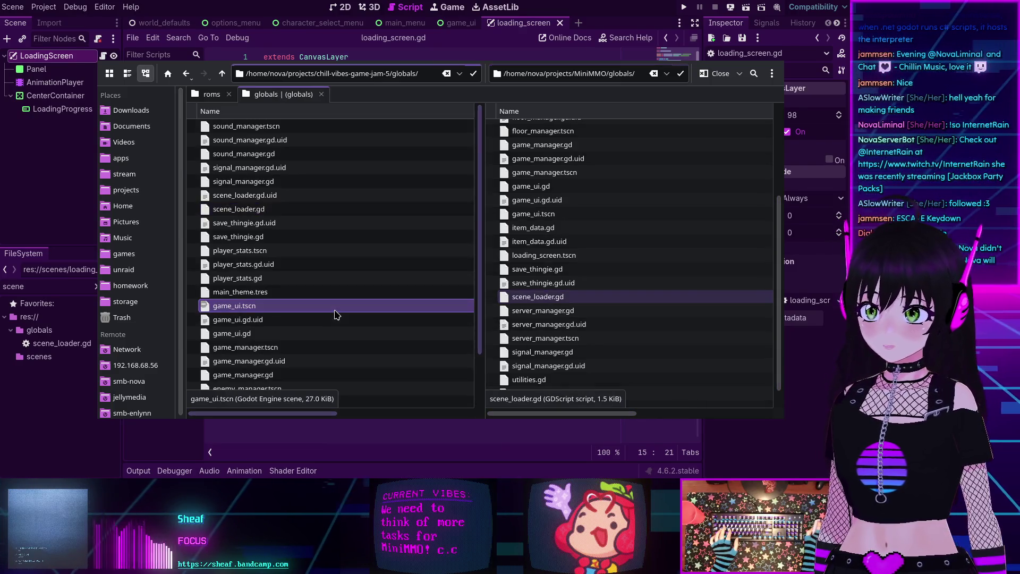
pyautogui.press('F3')
pyautogui.hotkey('ctrl', 'q')
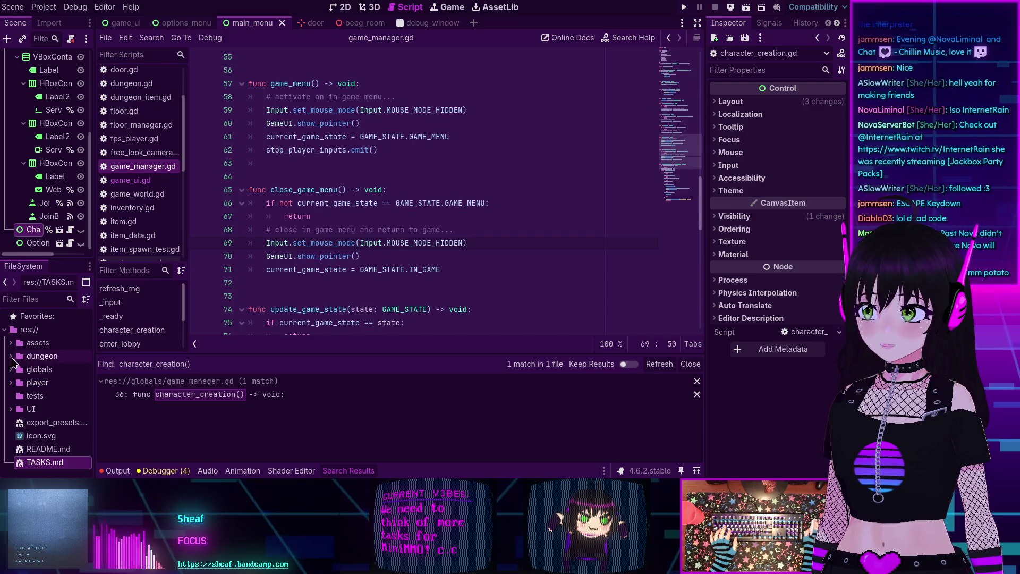
# Expand res://globals in the FileSystem dock and open scene_loader.gd in the script editor
pyautogui.click(11, 369)
pyautogui.scroll(-5, 35, 373)
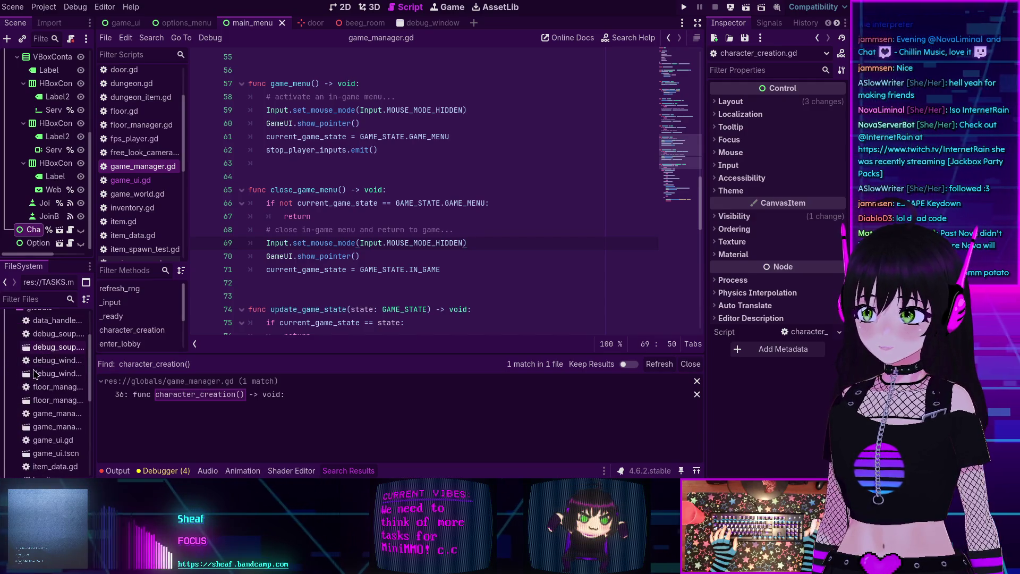
pyautogui.scroll(-2, 37, 377)
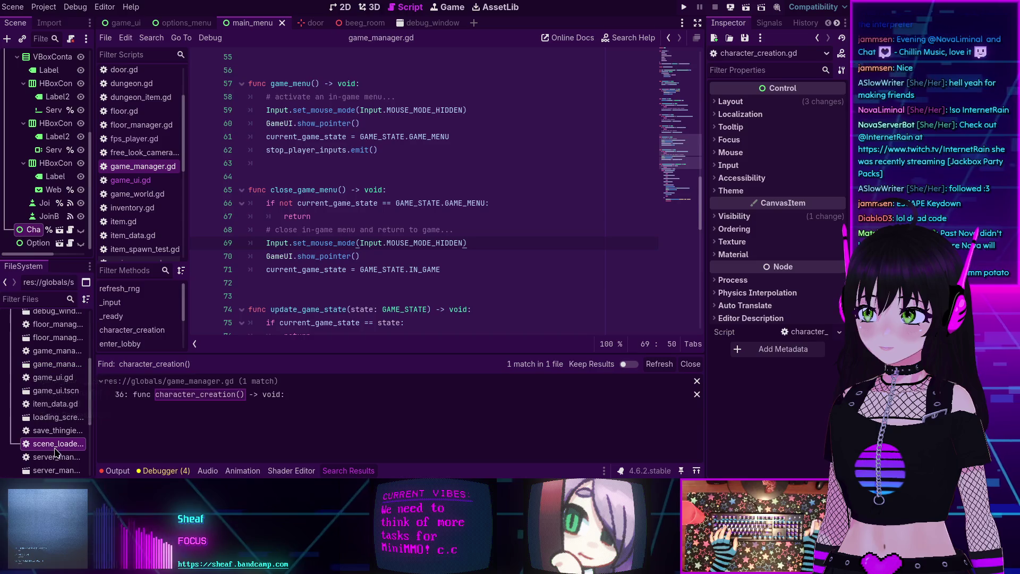
pyautogui.doubleClick(55, 448)
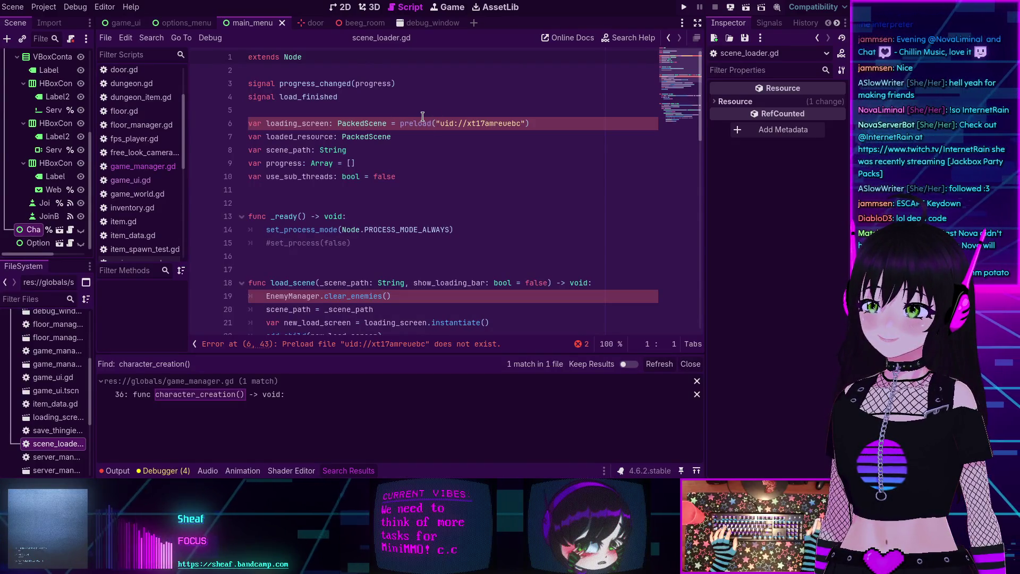
# Review scene_loader.gd's missing loading_screen preload on line 6 and hide the Search Results panel
pyautogui.scroll(-3, 356, 146)
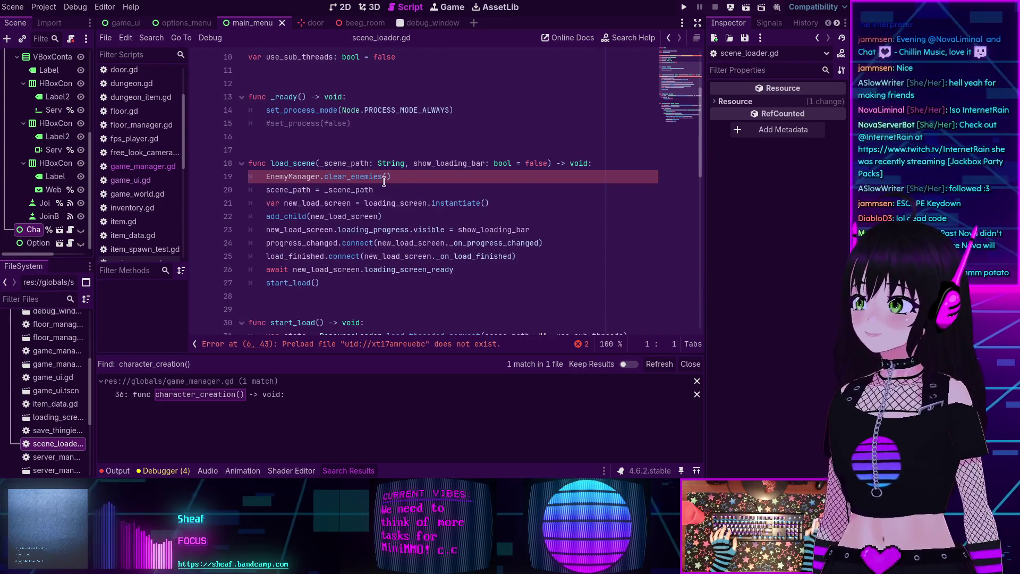
pyautogui.scroll(-7, 402, 183)
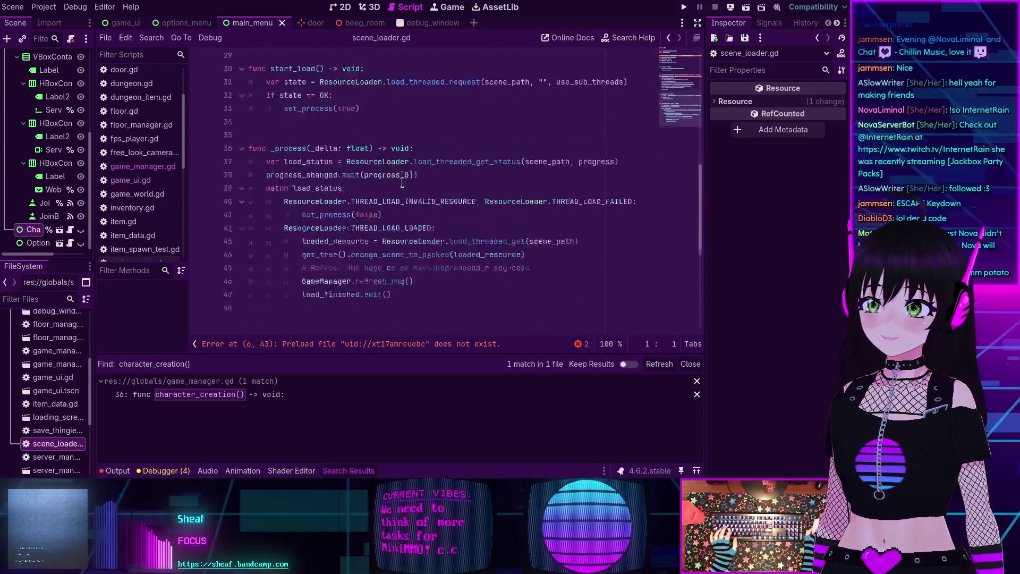
pyautogui.scroll(7, 403, 182)
pyautogui.scroll(3, 402, 182)
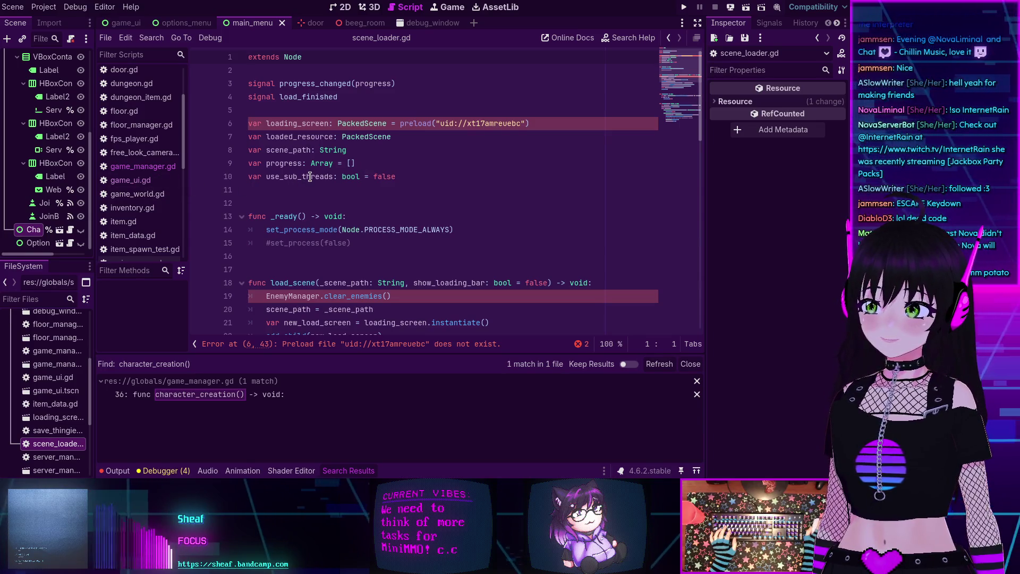
pyautogui.hotkey('ctrl', 'j')
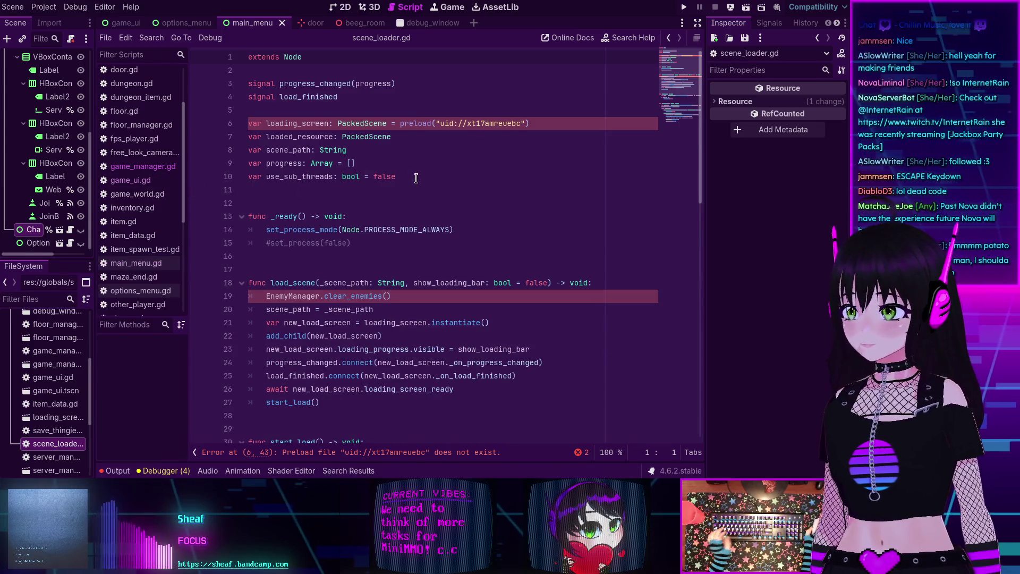
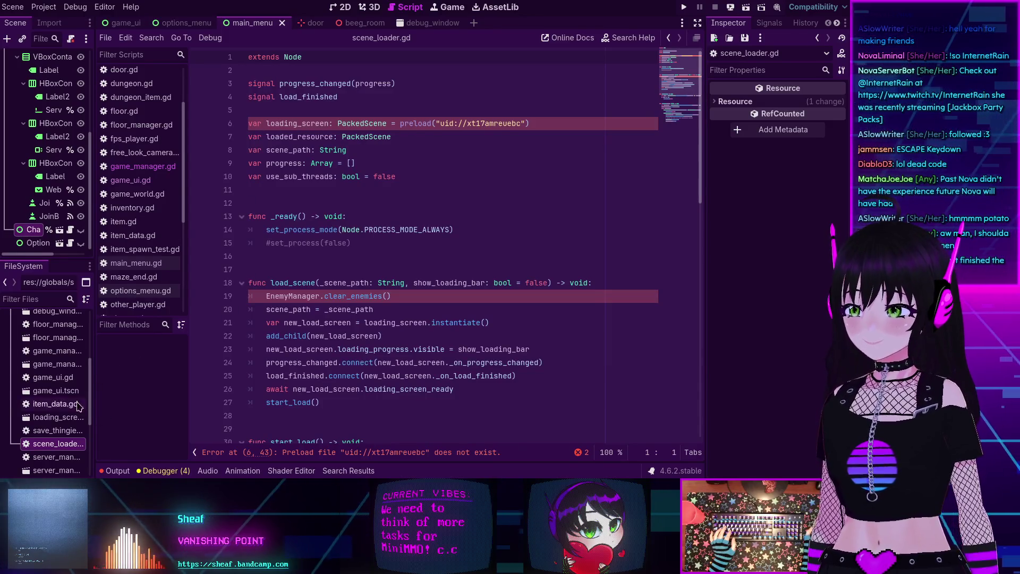
# Try opening the loading_screen scene twice, dismissing the missing-dependencies warning each time
pyautogui.doubleClick(37, 417)
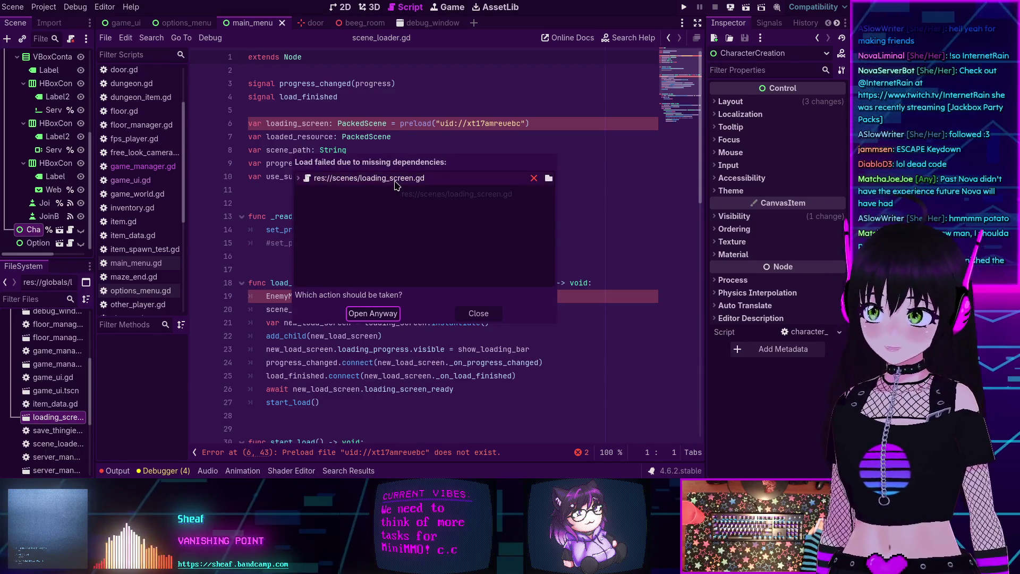
pyautogui.click(298, 178)
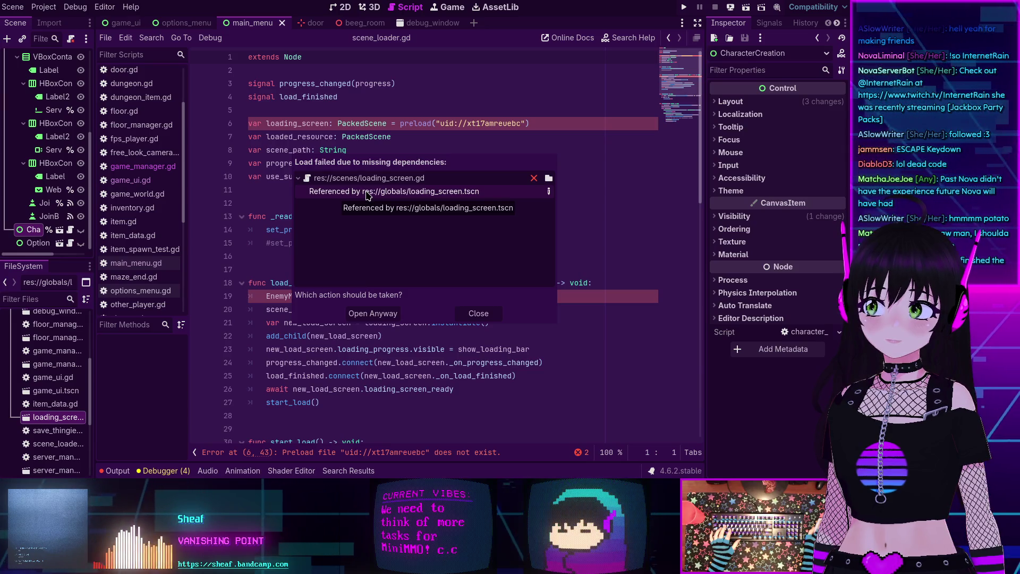
pyautogui.click(478, 313)
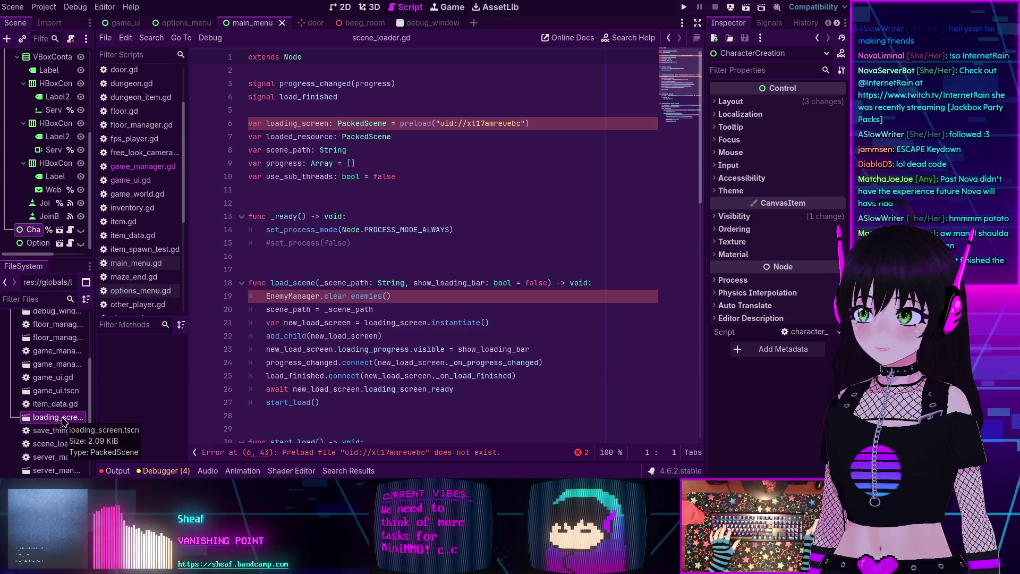
pyautogui.doubleClick(60, 417)
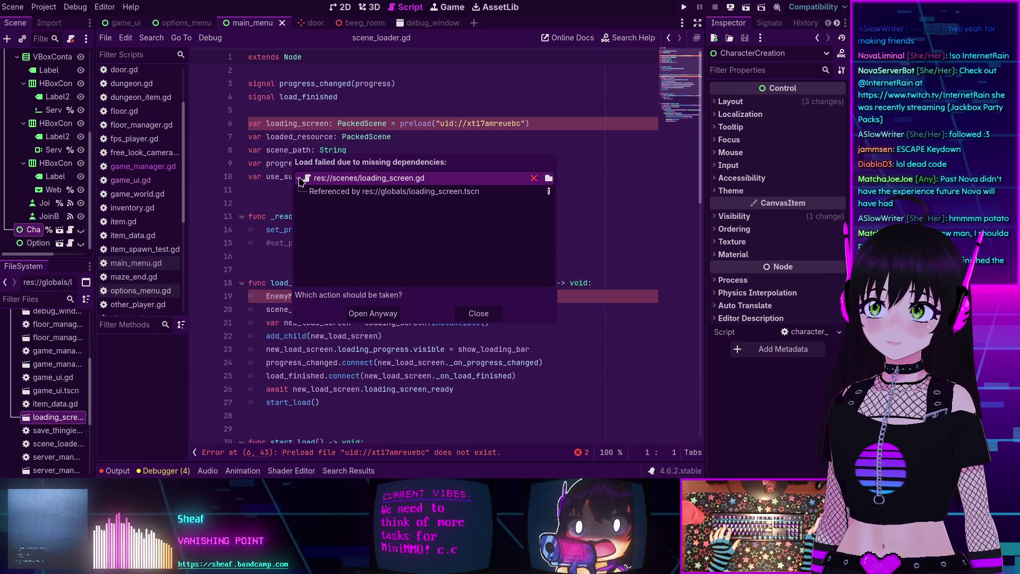
pyautogui.click(477, 314)
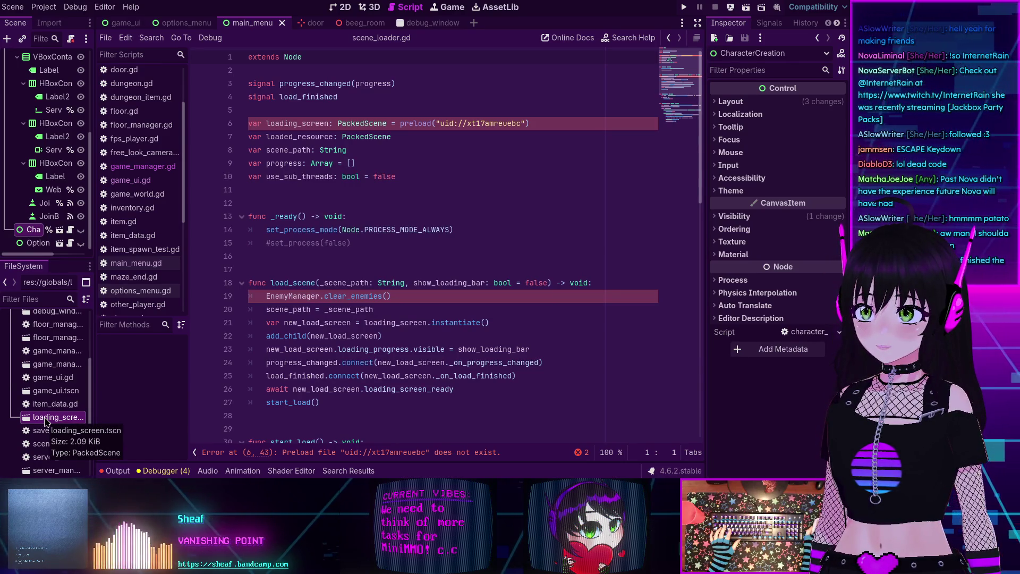
# In the other Godot project, filter FileSystem for 'loadin' and show loading_screen.gd in the file manager
pyautogui.hotkey('alt', 'Tab')
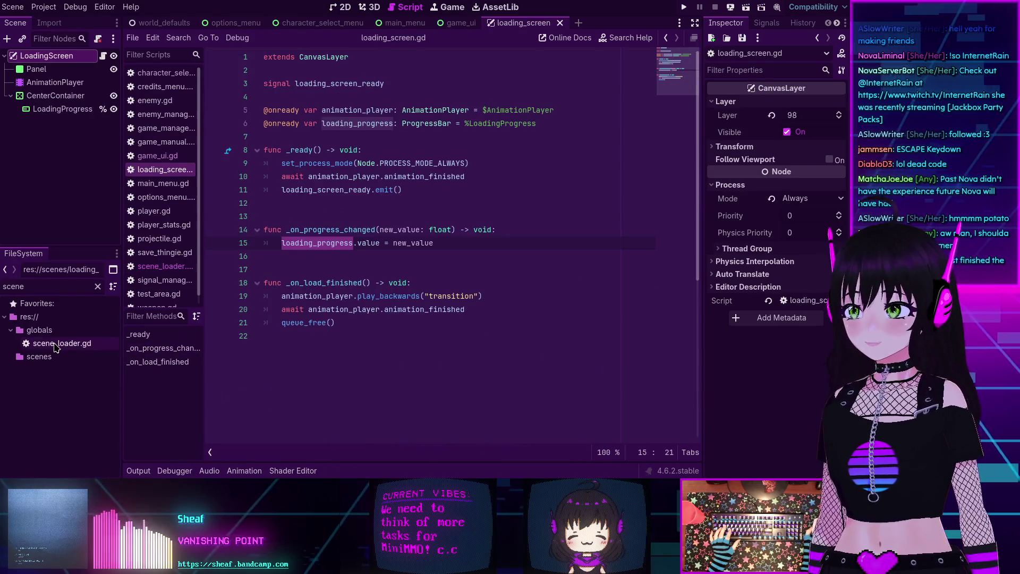
pyautogui.click(55, 346)
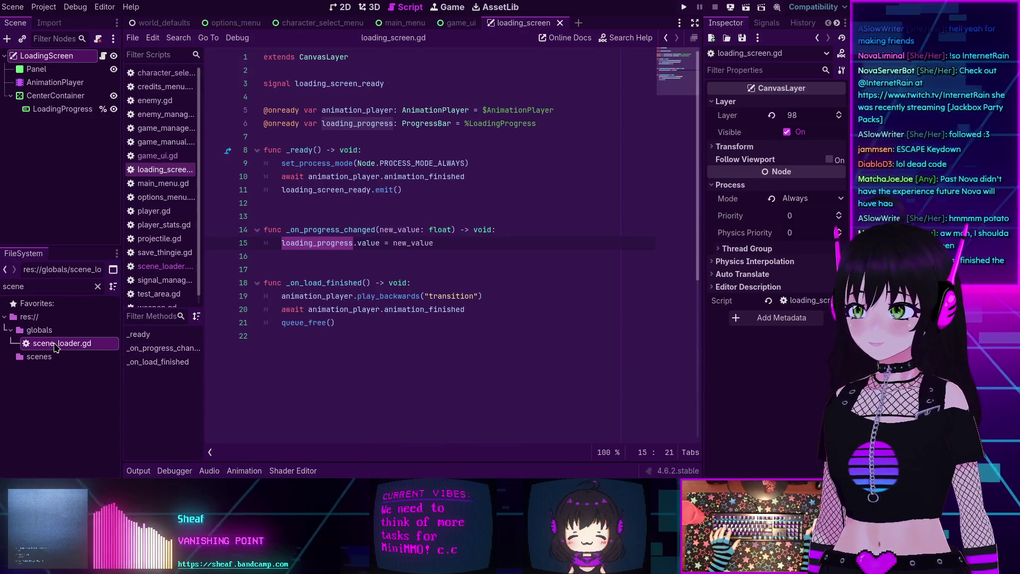
pyautogui.doubleClick(78, 287)
pyautogui.press('BackSpace')
pyautogui.write('loadin')
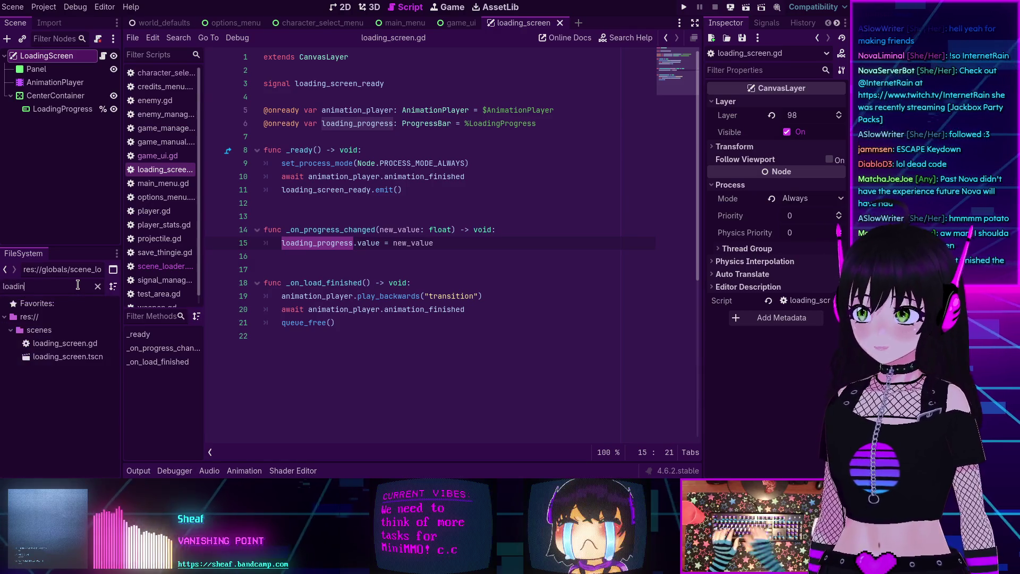
pyautogui.rightClick(56, 345)
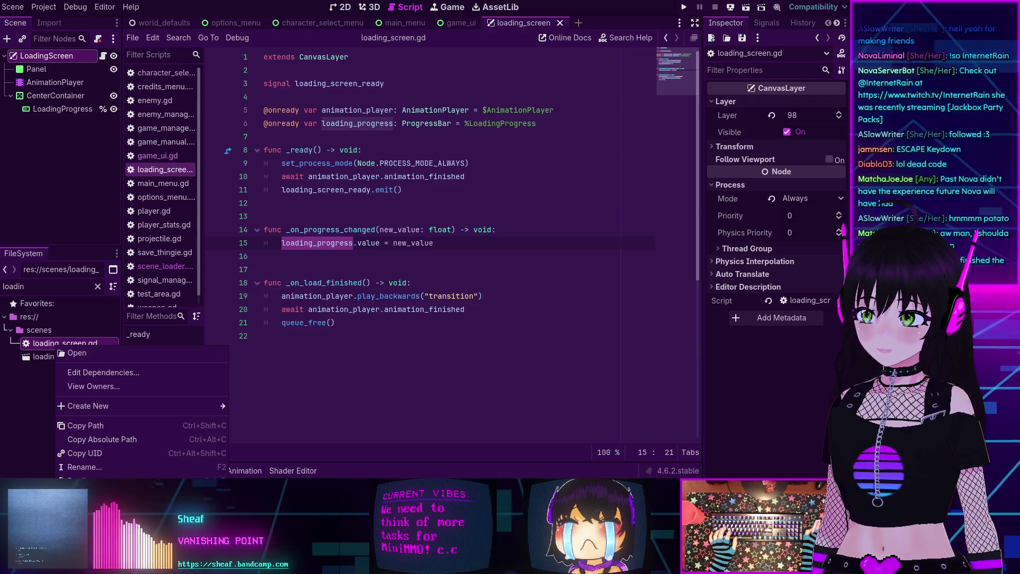
pyautogui.click(101, 528)
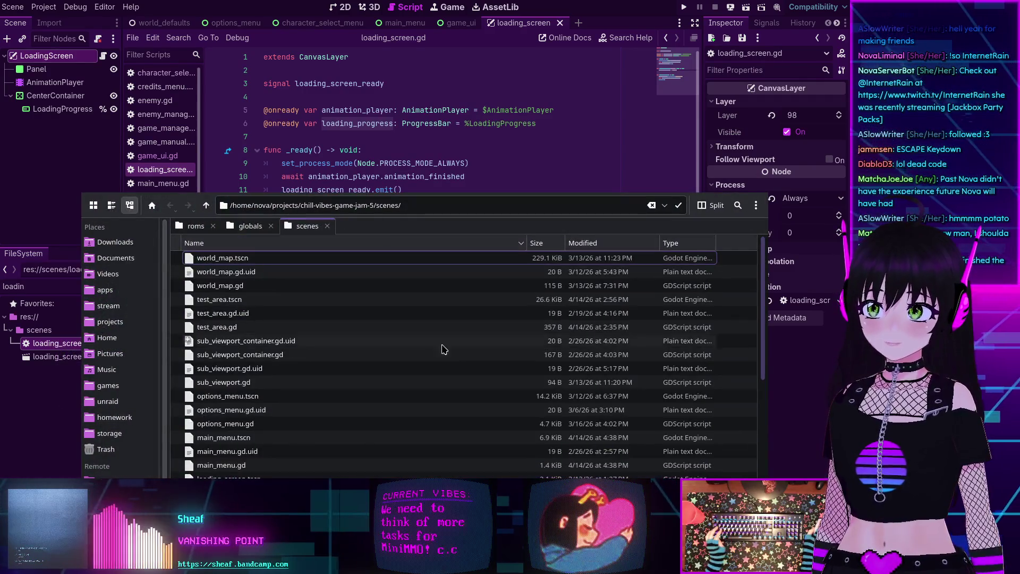
# Tidy Dolphin: close the globals and roms tabs, sort by name, and split into two panes
pyautogui.moveTo(444, 348); pyautogui.dragTo(414, 235)
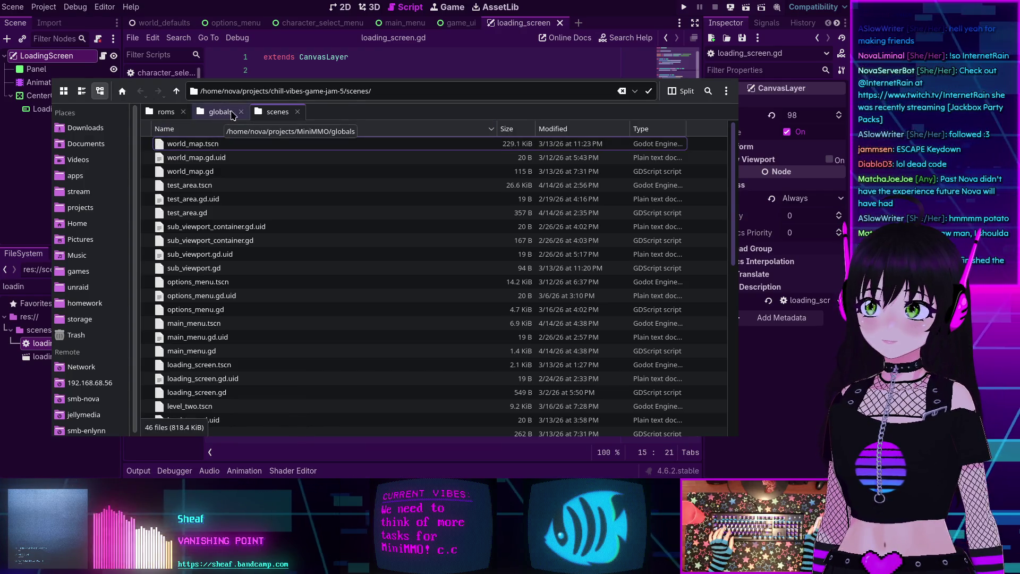
pyautogui.click(242, 112)
pyautogui.click(183, 111)
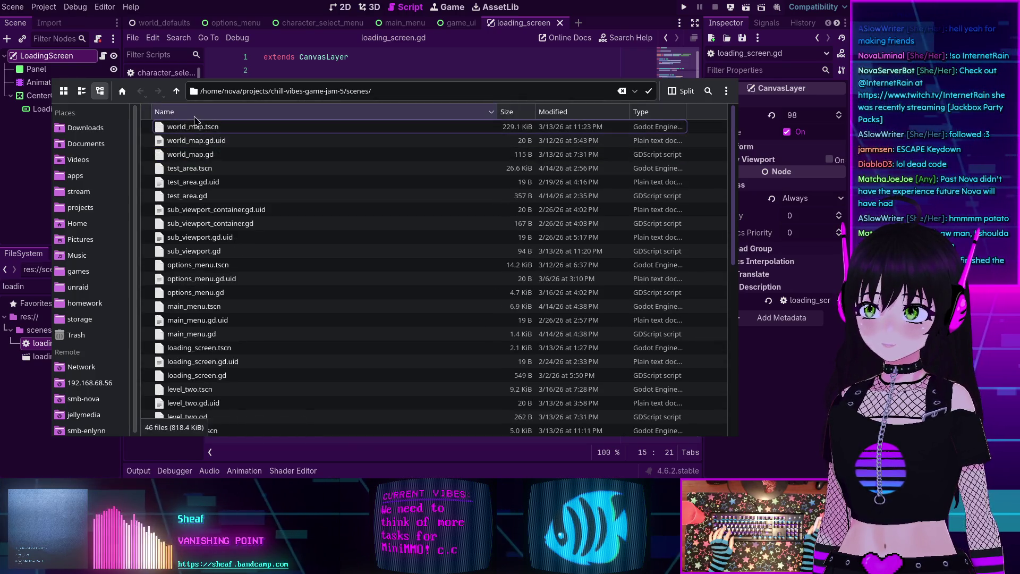
pyautogui.click(212, 111)
pyautogui.scroll(-5, 231, 181)
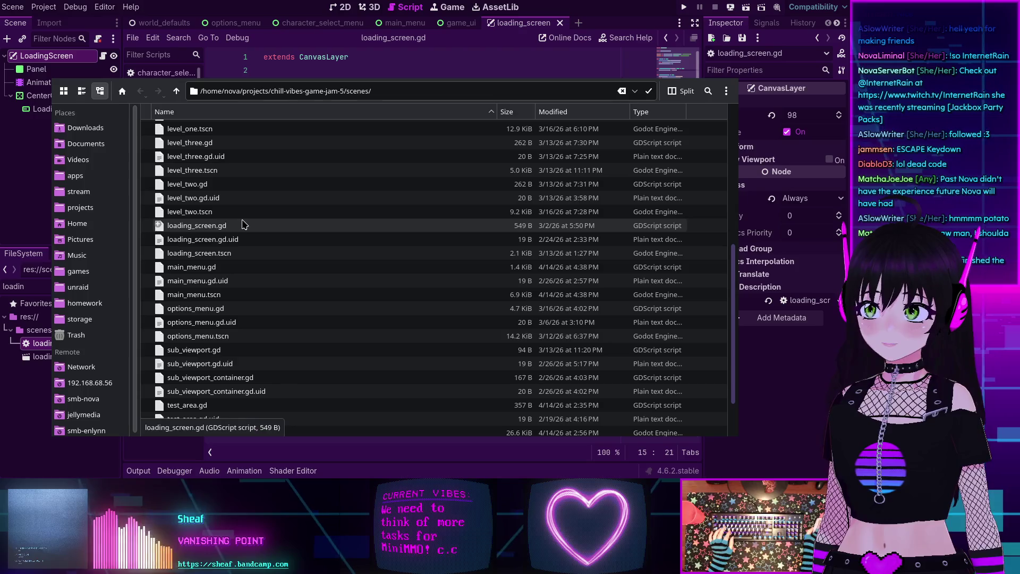
pyautogui.press('F3')
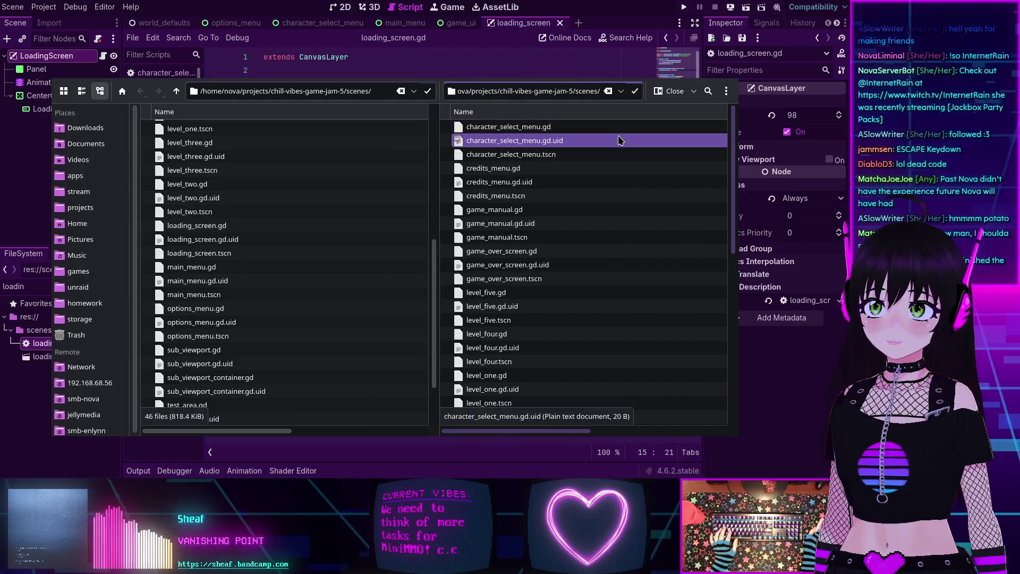
# Navigate the second pane up to the projects folder and into MiniMMO's globals folder
pyautogui.click(176, 91)
pyautogui.click(175, 91)
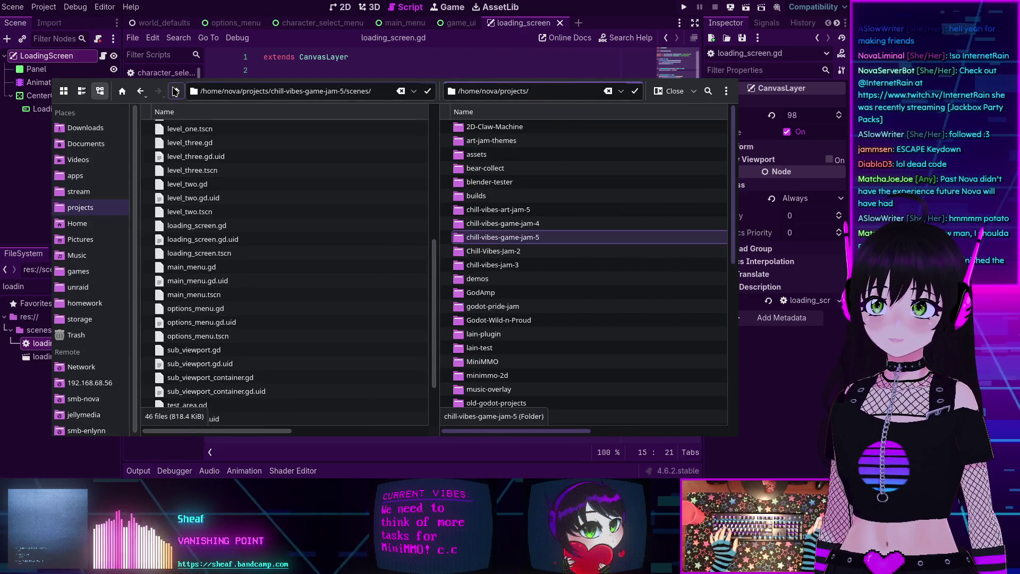
pyautogui.doubleClick(499, 364)
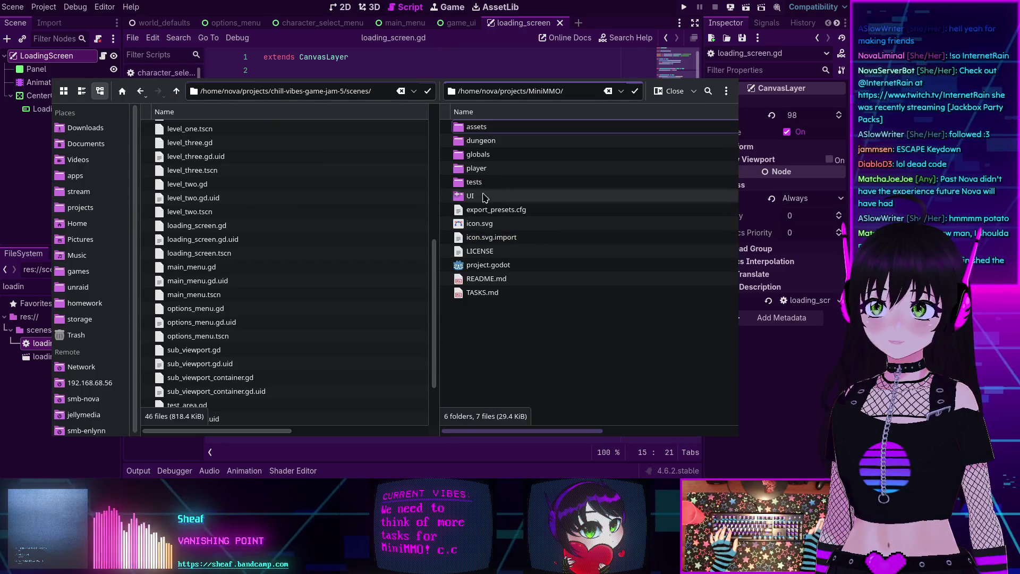
pyautogui.doubleClick(478, 155)
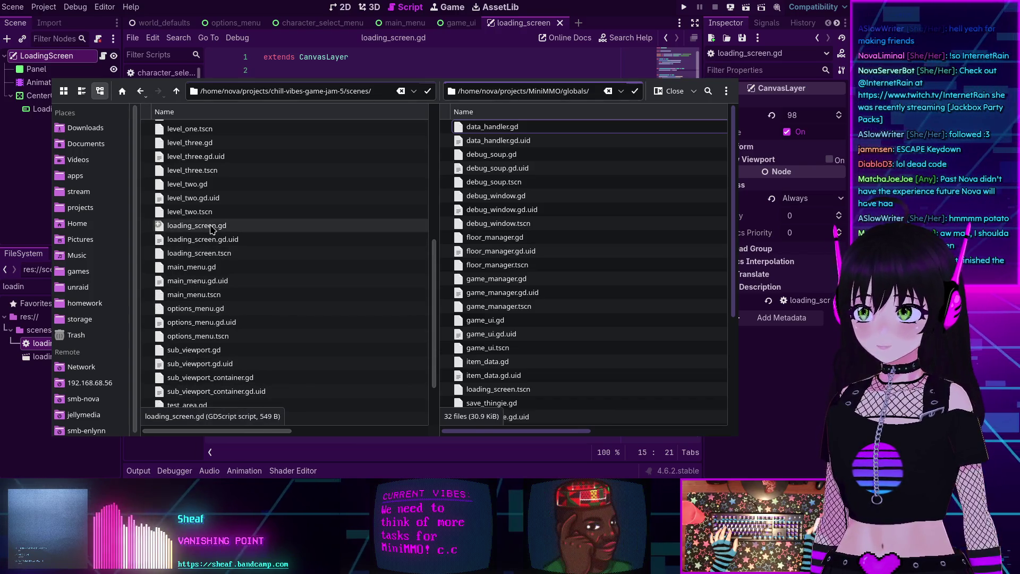
pyautogui.scroll(5, 212, 229)
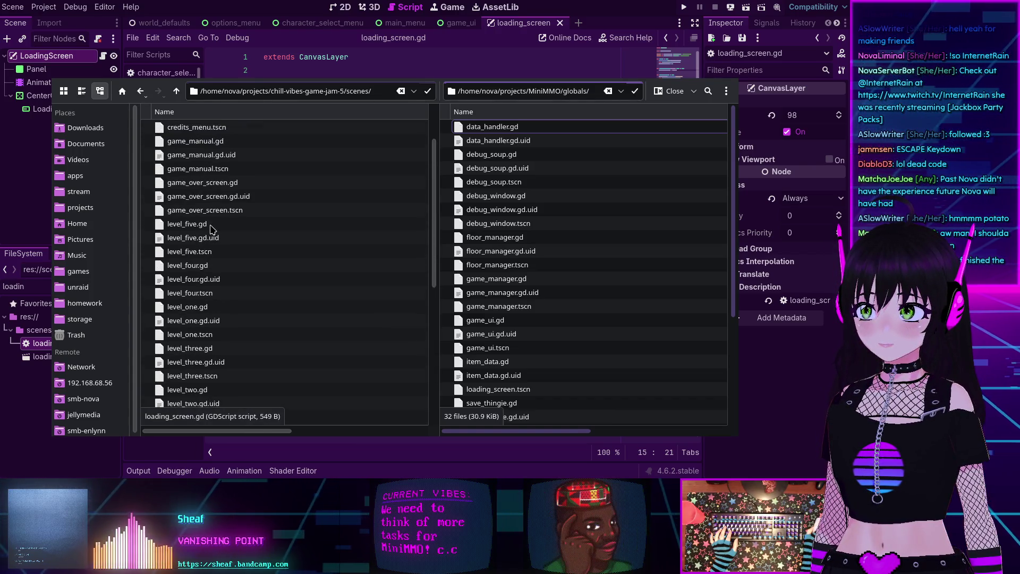
pyautogui.scroll(-3, 212, 229)
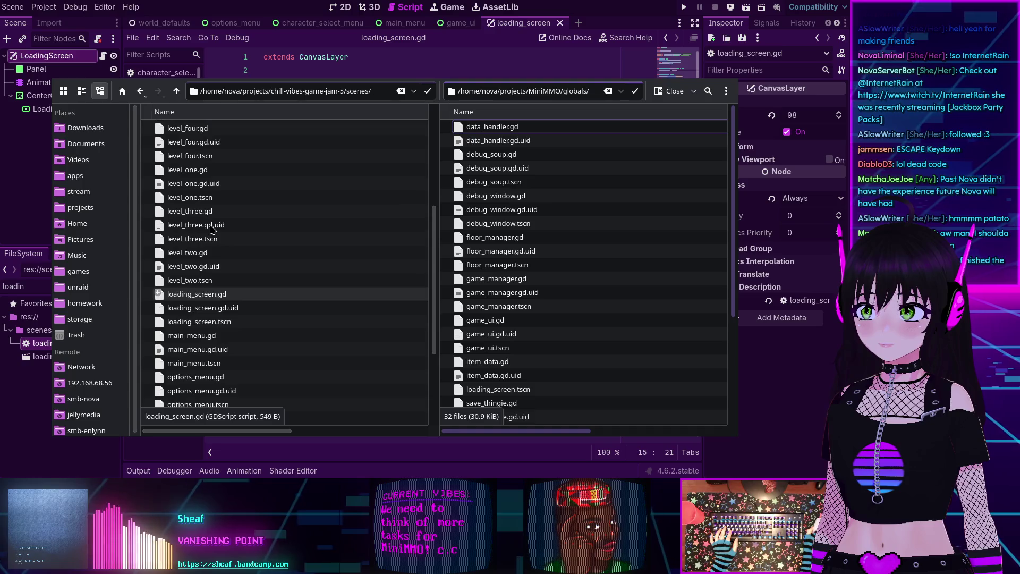
# Copy loading_screen.gd into MiniMMO's globals folder and return to Godot
pyautogui.click(212, 293)
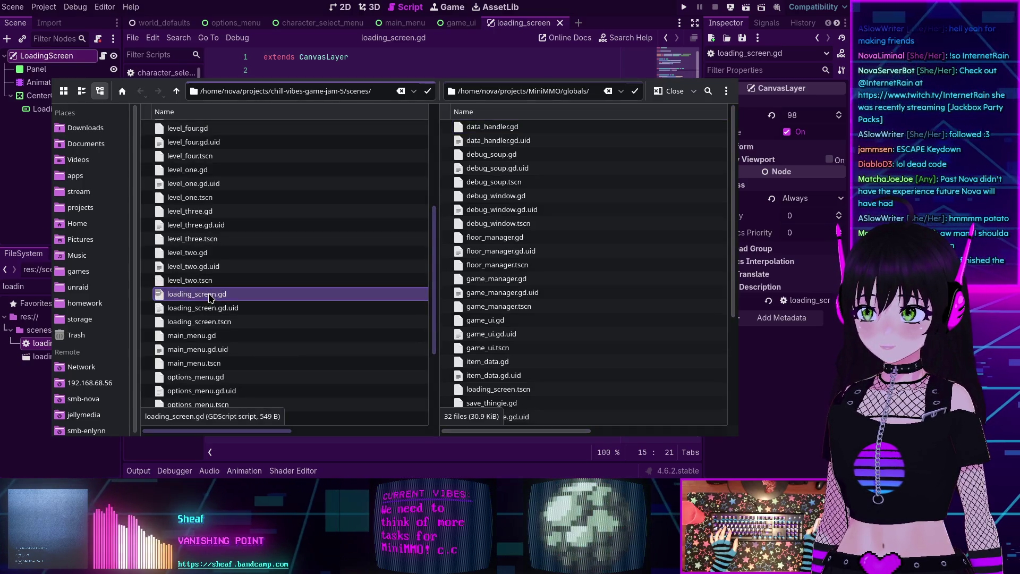
pyautogui.click(691, 280)
pyautogui.hotkey('ctrl', 'v')
pyautogui.scroll(-2, 657, 280)
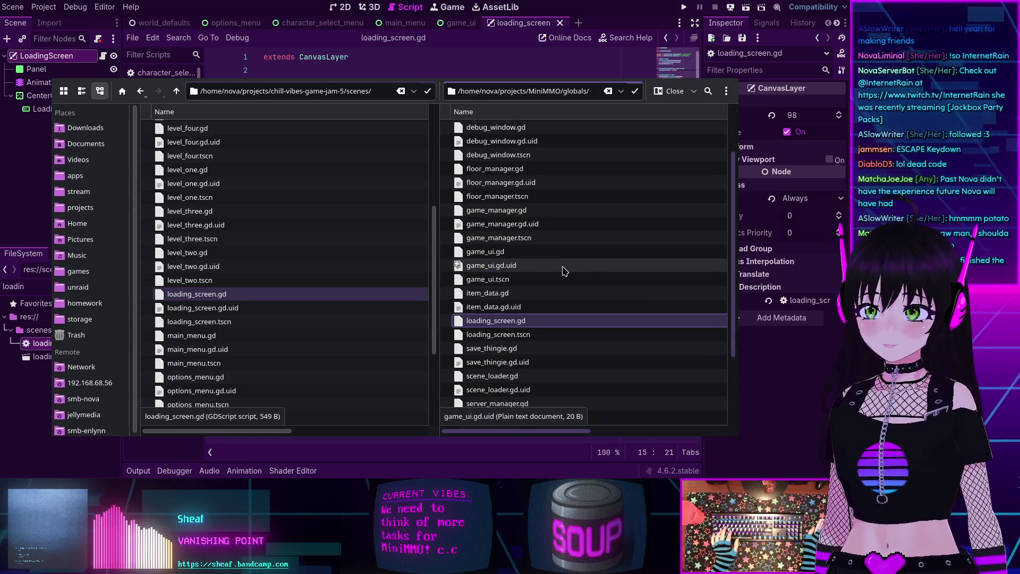
pyautogui.hotkey('alt', 'Tab')
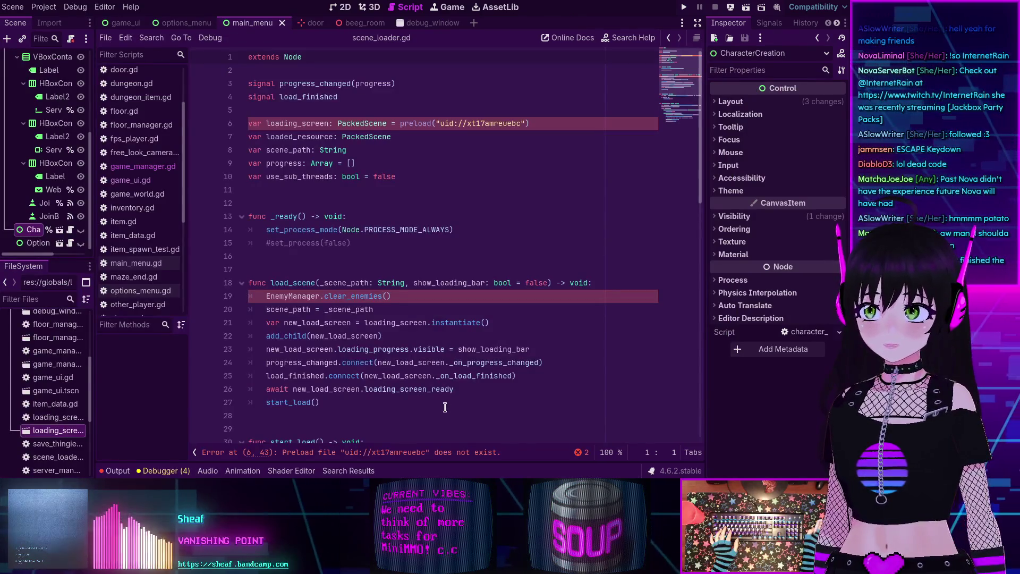
# Repoint the missing loading_screen.gd dependency to the copy in res://globals and open the loading_screen scene
pyautogui.doubleClick(55, 433)
pyautogui.click(452, 178)
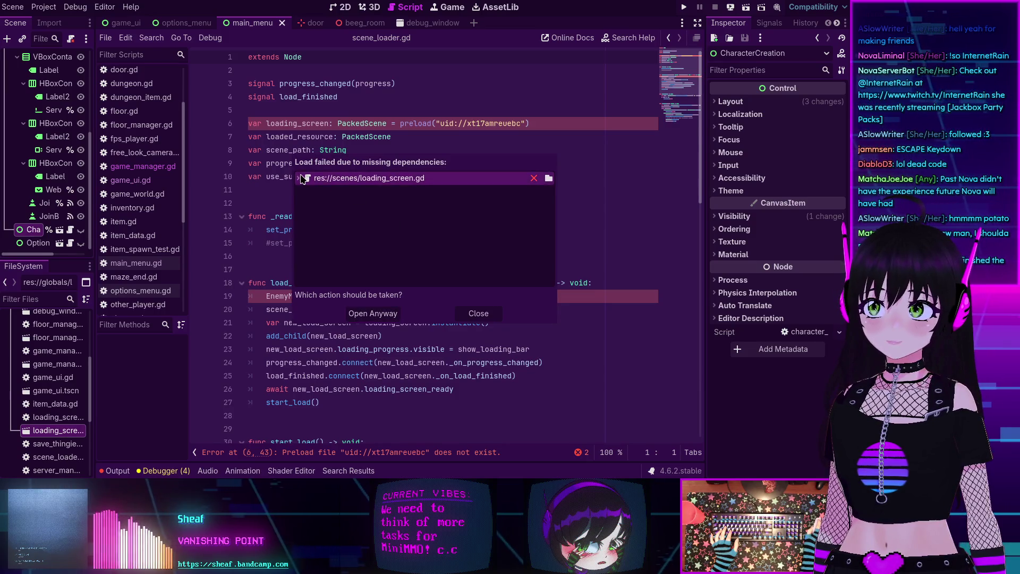
pyautogui.click(548, 178)
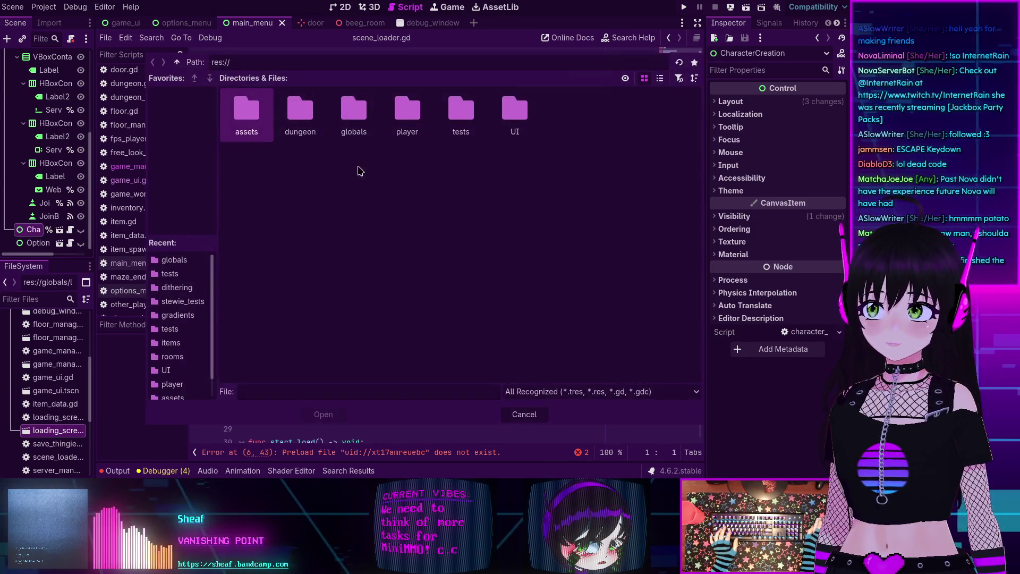
pyautogui.doubleClick(370, 113)
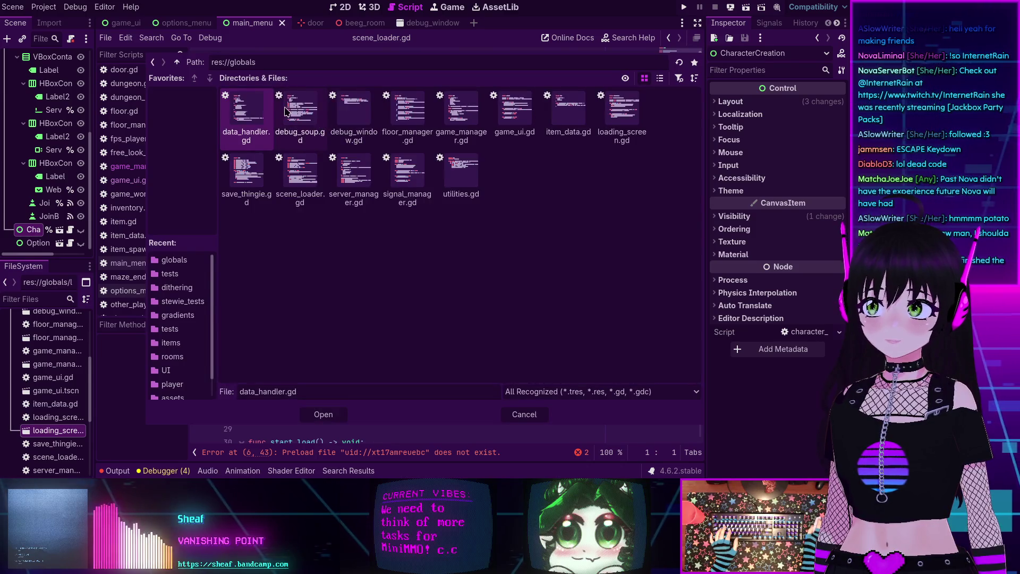
pyautogui.click(622, 114)
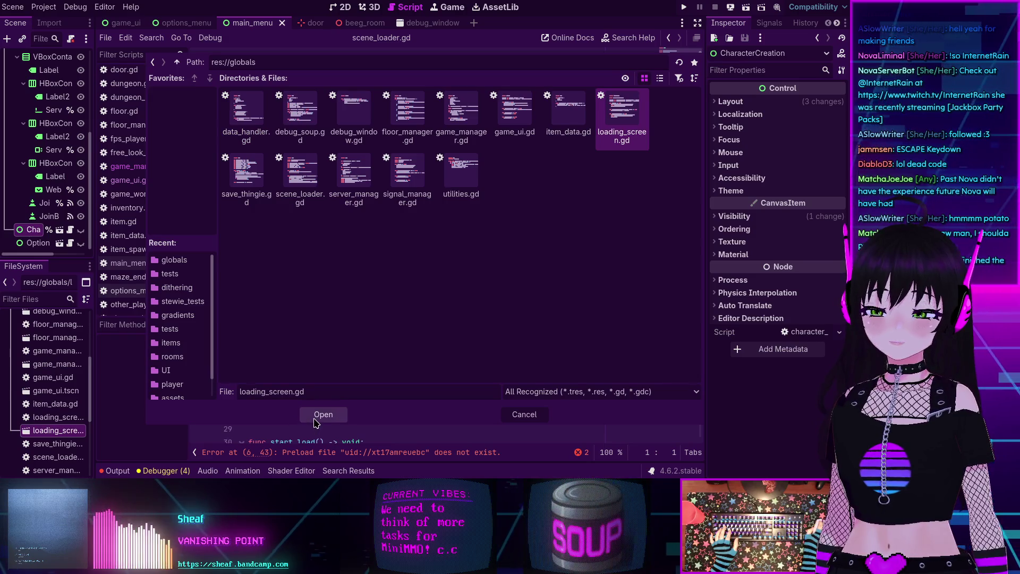
pyautogui.click(320, 415)
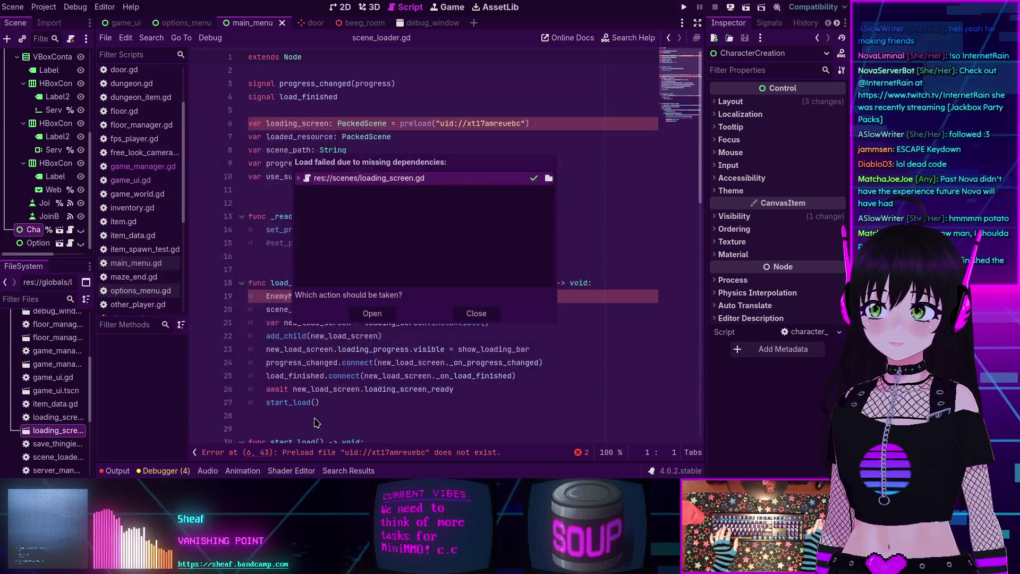
pyautogui.click(371, 314)
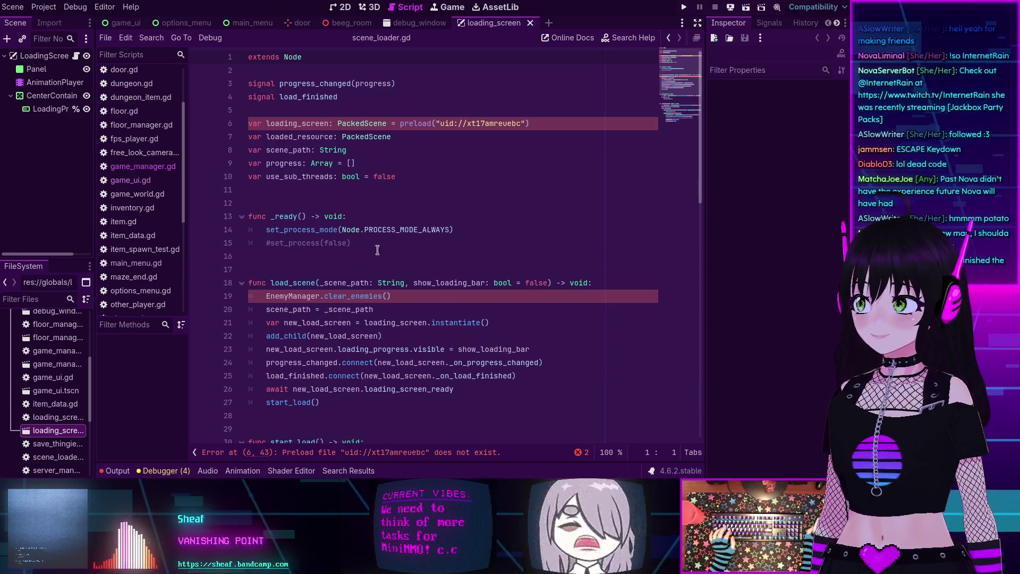
# Inspect the loading screen's script and its AnimationPlayer animations, then return to scene_loader.gd
pyautogui.click(76, 56)
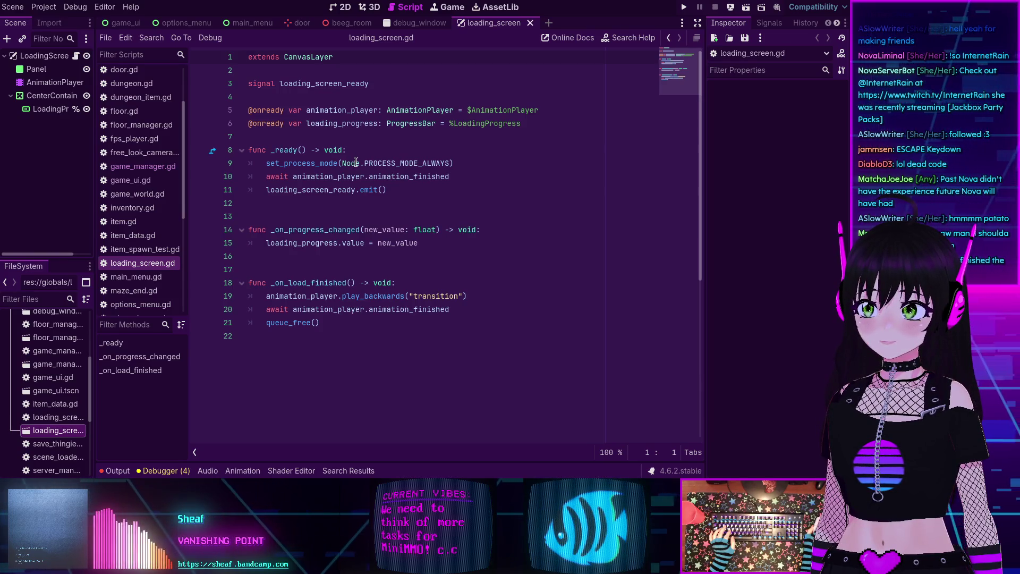
pyautogui.click(48, 83)
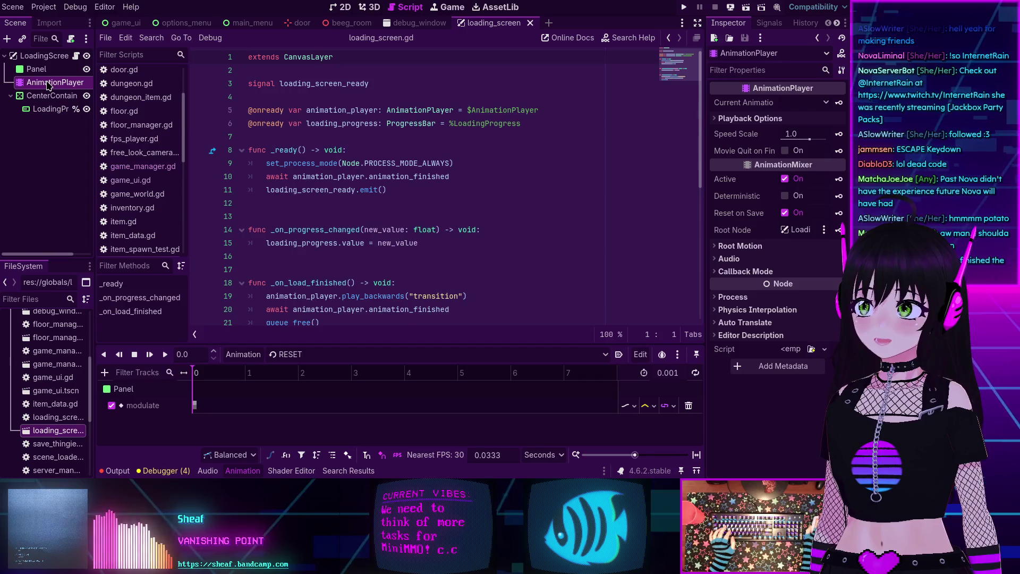
pyautogui.click(330, 354)
pyautogui.click(364, 177)
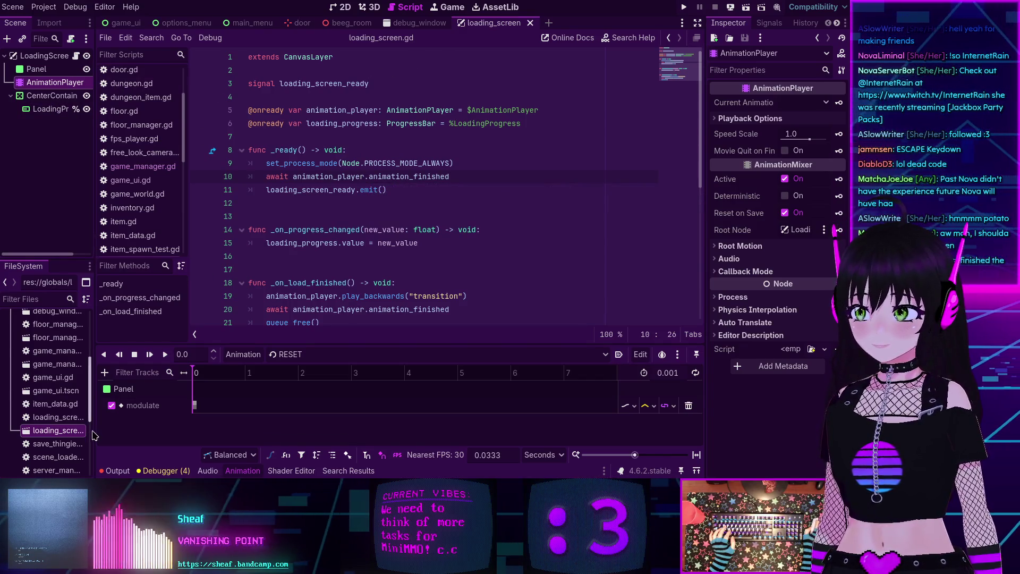
pyautogui.doubleClick(50, 457)
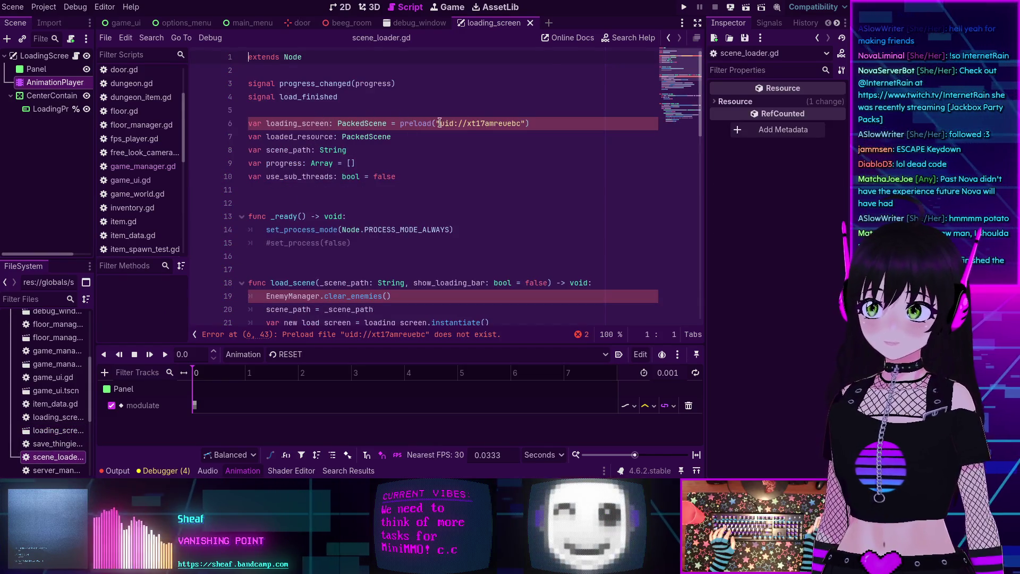
# Replace line 6's loading_screen declaration with a dragged-in preload constant, then undo and save
pyautogui.moveTo(537, 128); pyautogui.dragTo(247, 123)
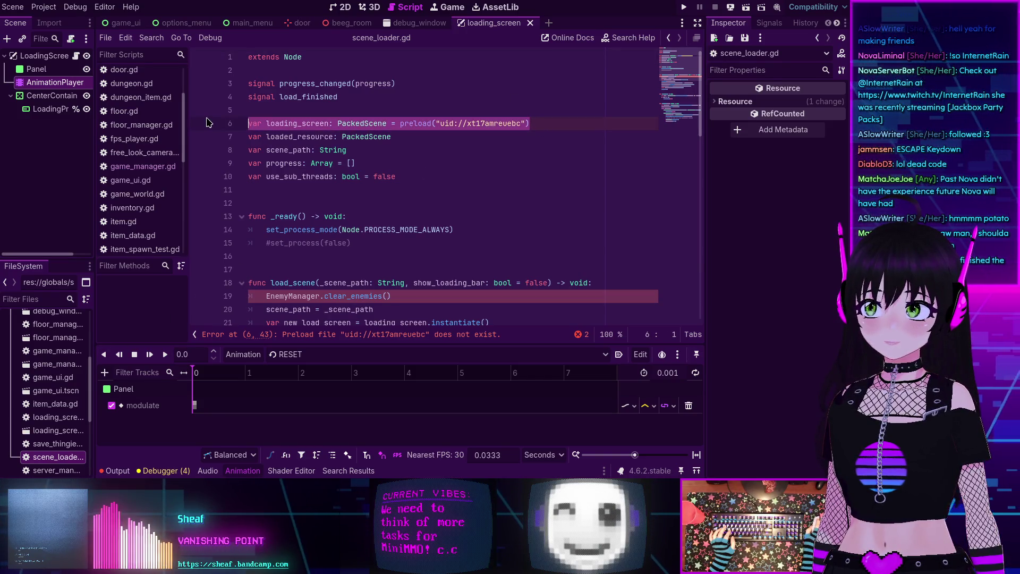
pyautogui.press('BackSpace')
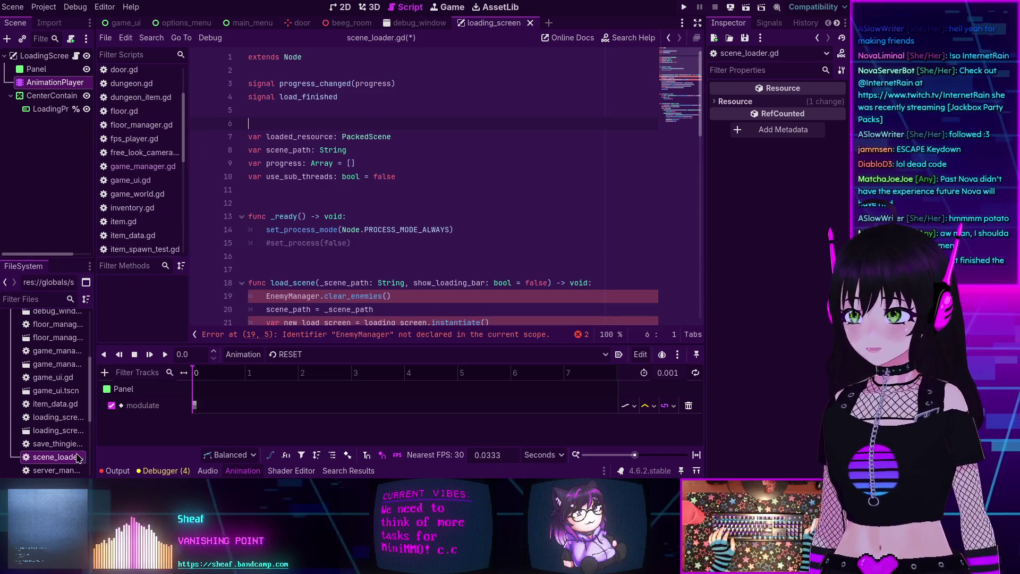
pyautogui.scroll(3, 51, 422)
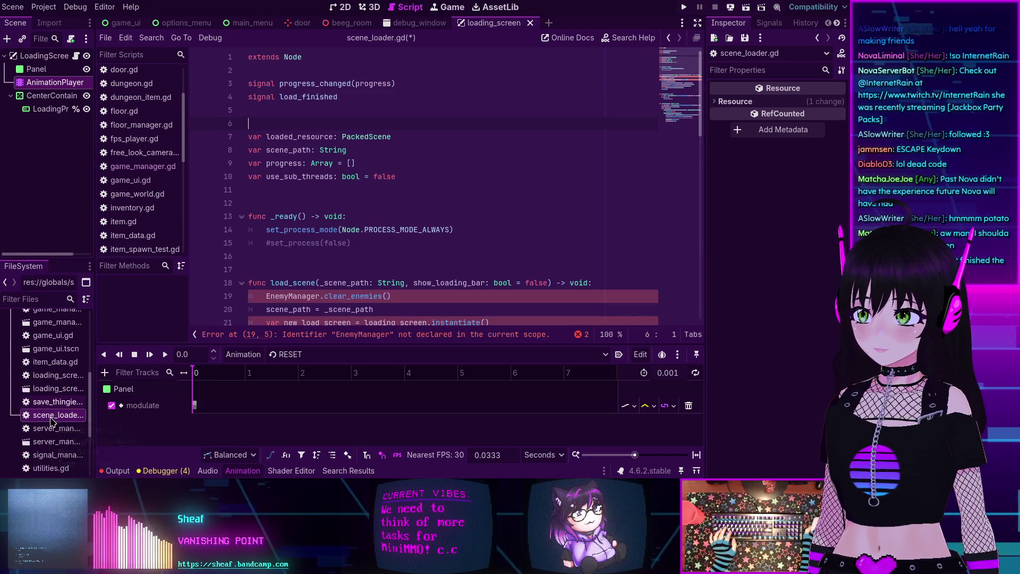
pyautogui.scroll(-1, 52, 422)
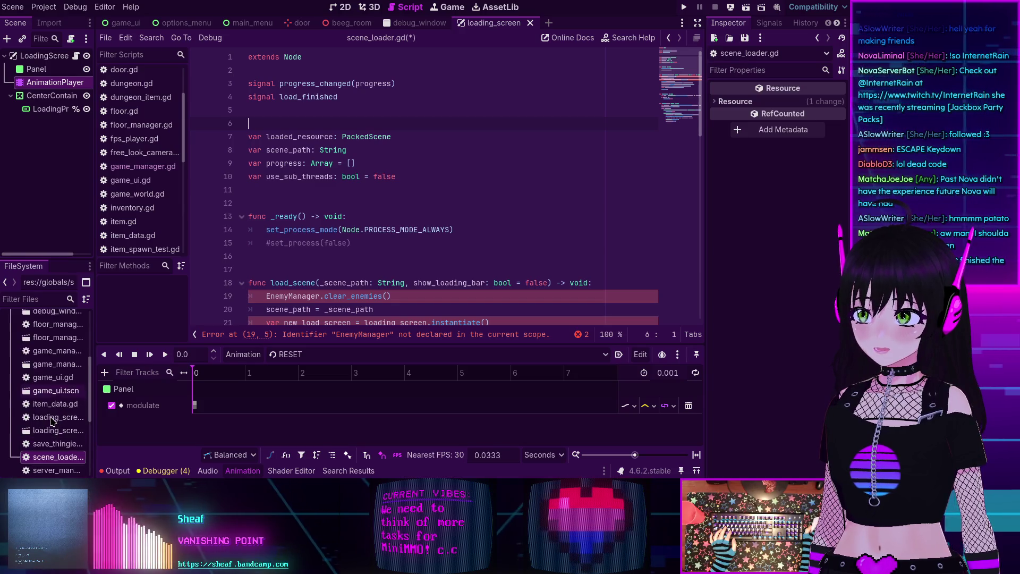
pyautogui.moveTo(41, 432)
pyautogui.mouseDown()
pyautogui.moveTo(51, 443)
pyautogui.moveTo(280, 132)
pyautogui.moveTo(299, 145)
pyautogui.mouseUp()
pyautogui.hotkey('ctrl', 'z')
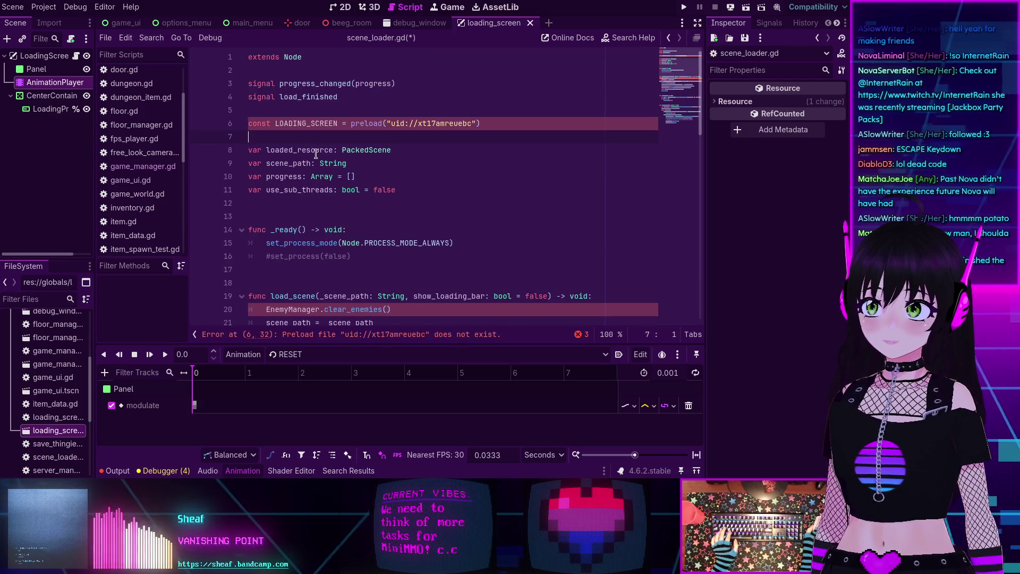
pyautogui.hotkey('ctrl', 's')
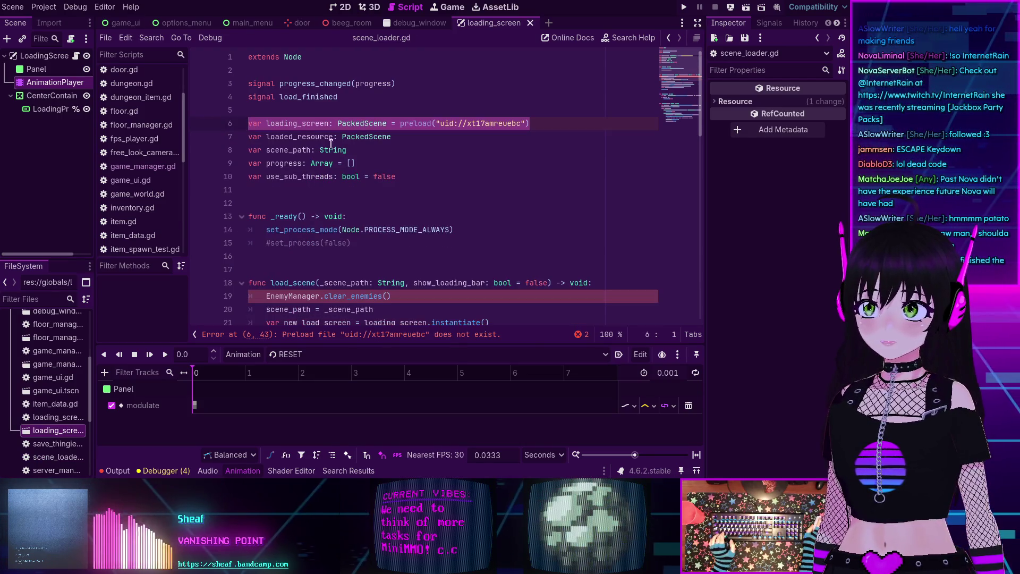
# Delete line 6's preload call and try dragging in the loading_screen.tscn path, then undo it
pyautogui.click(401, 123)
pyautogui.moveTo(401, 121)
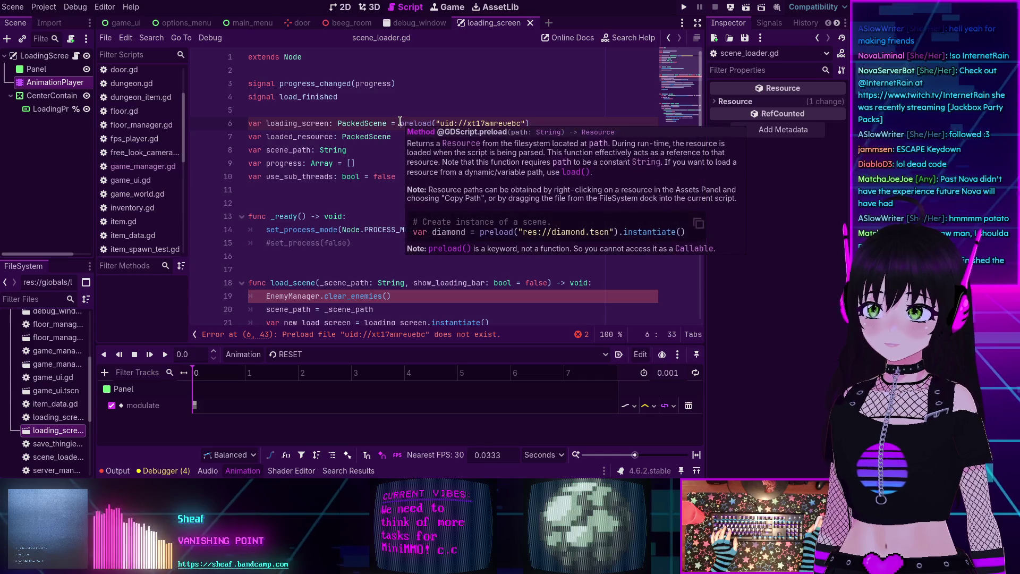
pyautogui.moveTo(401, 122); pyautogui.dragTo(532, 122)
pyautogui.hotkey('ctrl', 'c')
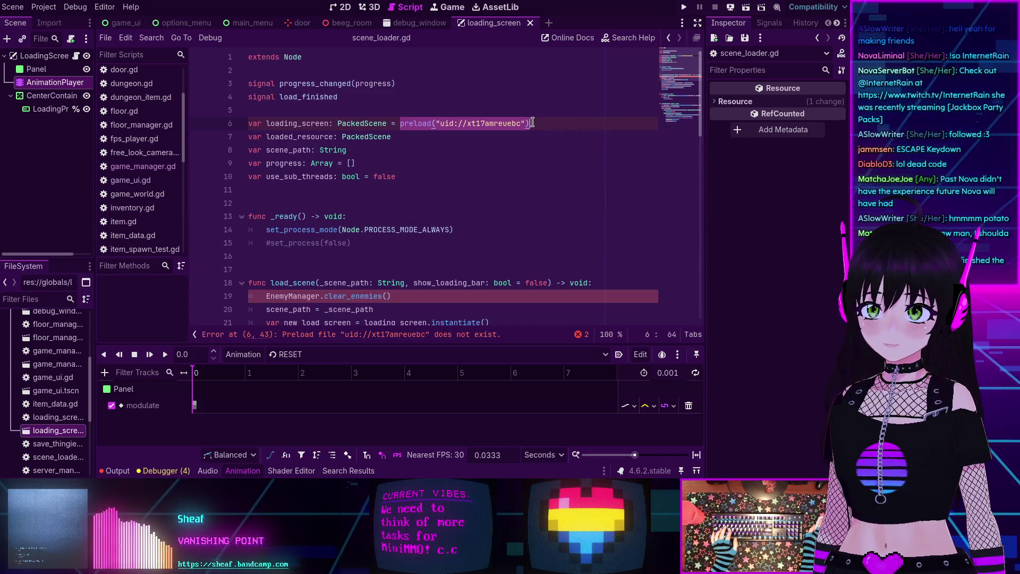
pyautogui.press('BackSpace')
pyautogui.moveTo(80, 430); pyautogui.dragTo(460, 127)
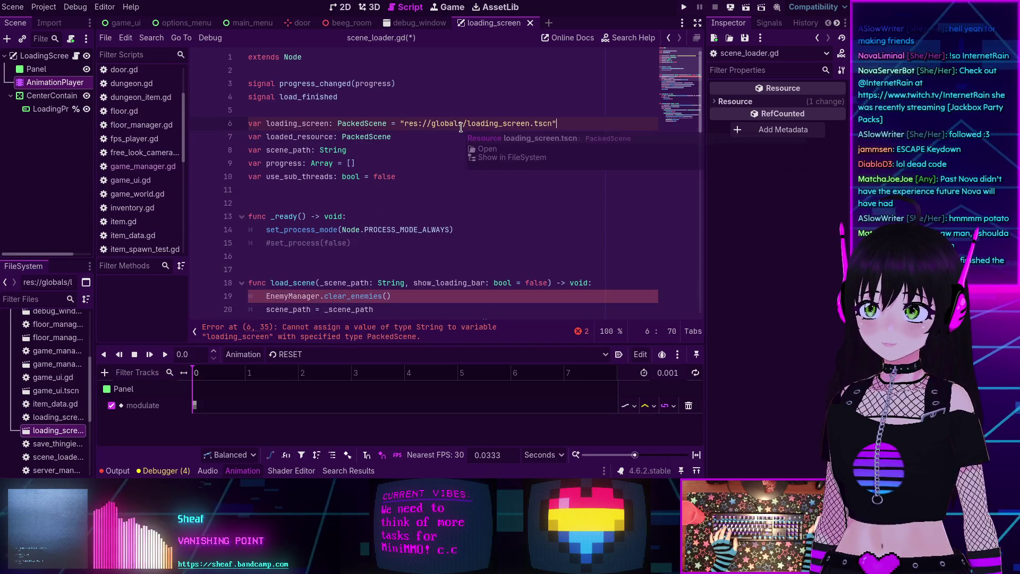
pyautogui.hotkey('ctrl', 'z')
pyautogui.rightClick(72, 431)
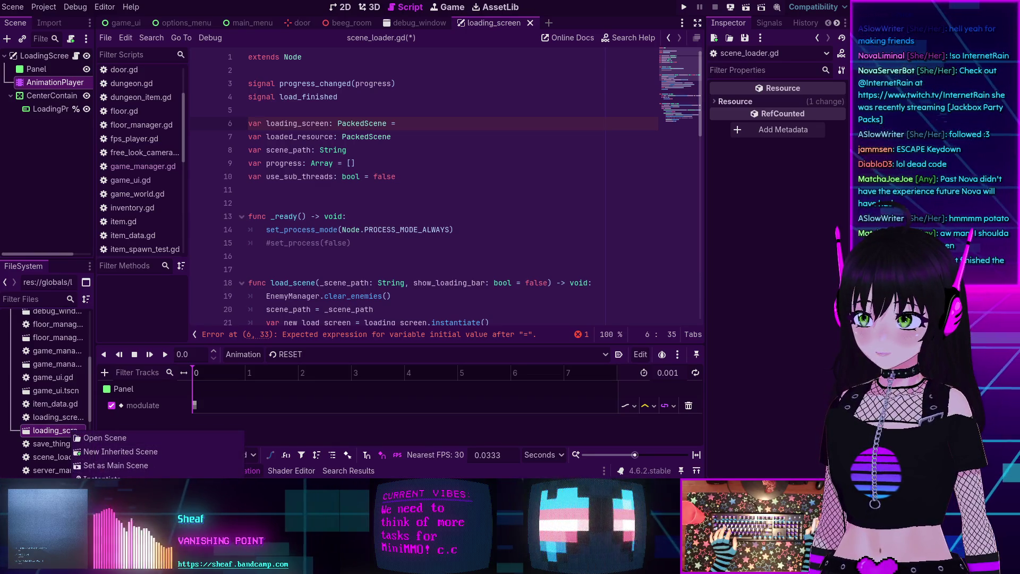
pyautogui.click(285, 335)
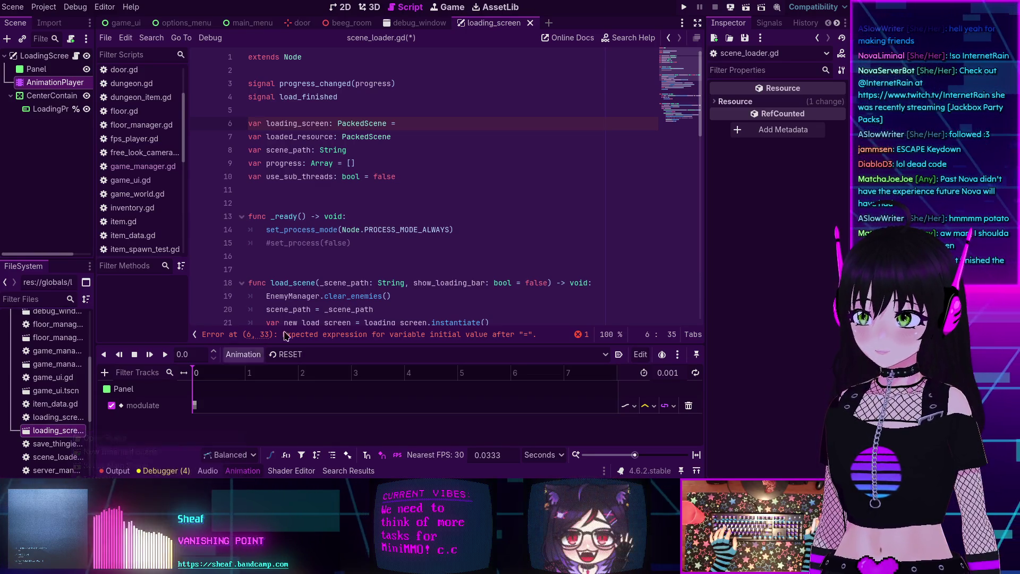
# Retype line 6 as preload("uid://xt17amreuebc") using the pasted uid
pyautogui.write('preload(')
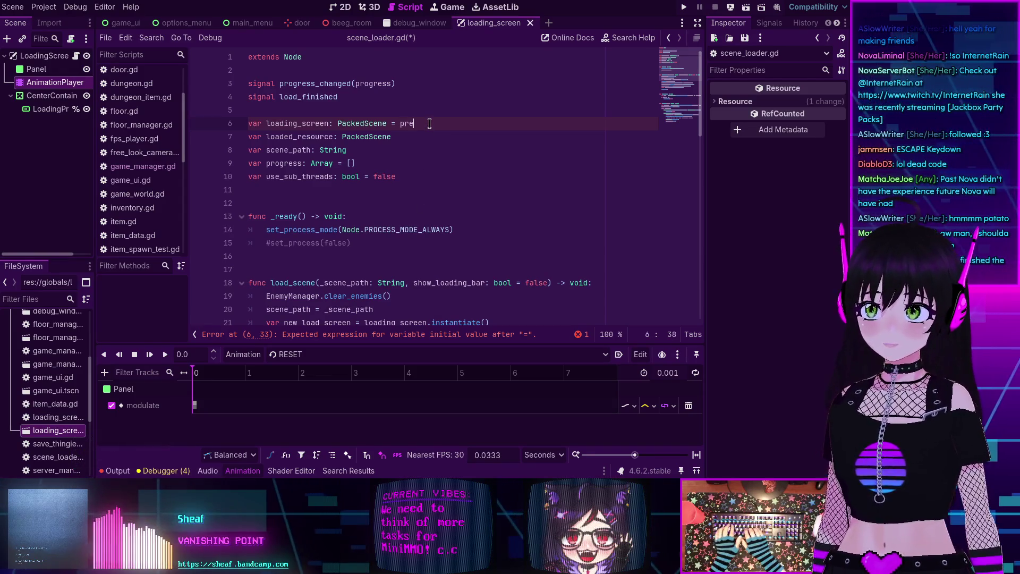
pyautogui.hotkey('ctrl', 'v')
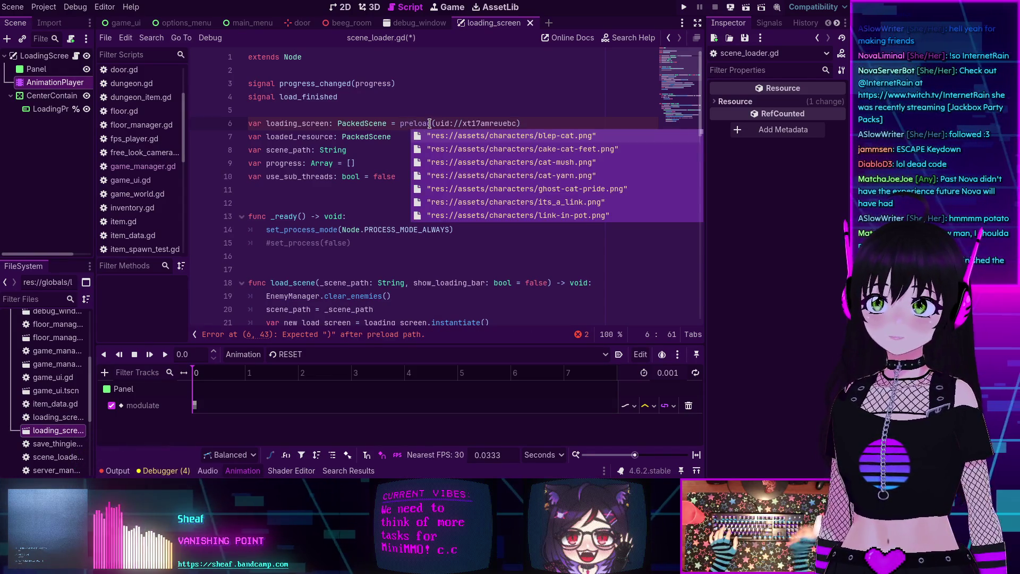
pyautogui.write('"')
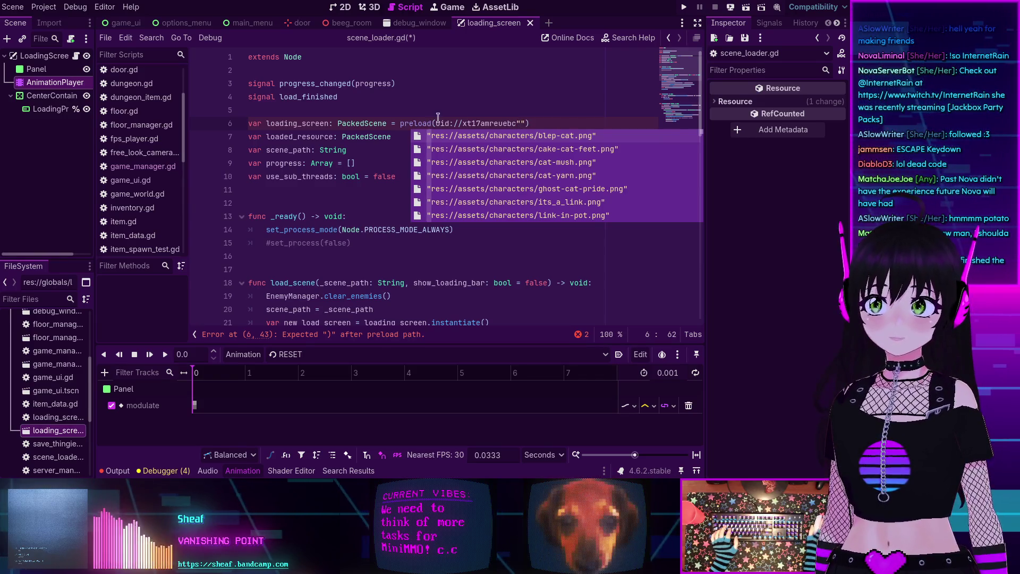
pyautogui.press('Delete')
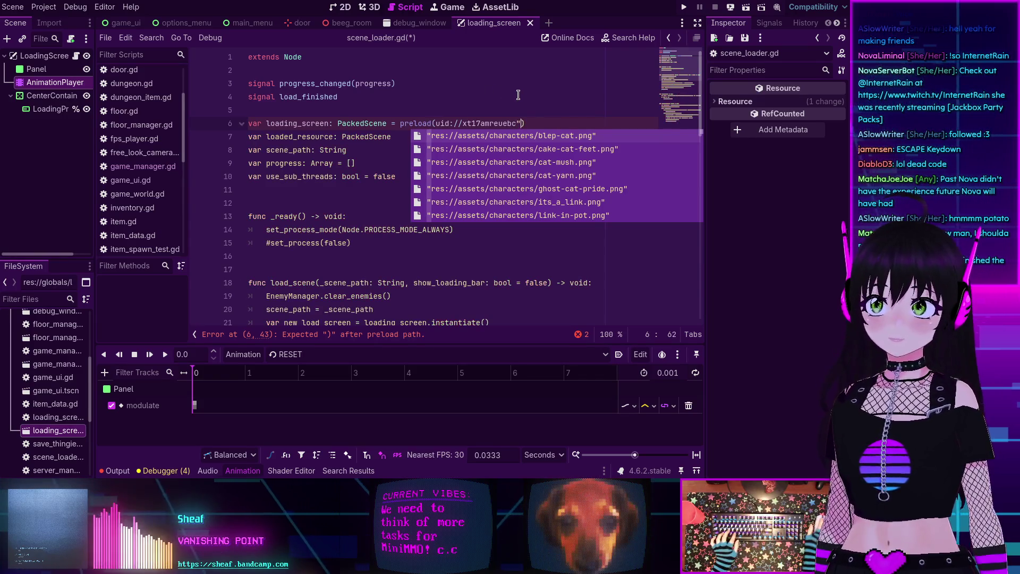
pyautogui.click(434, 118)
pyautogui.write('"')
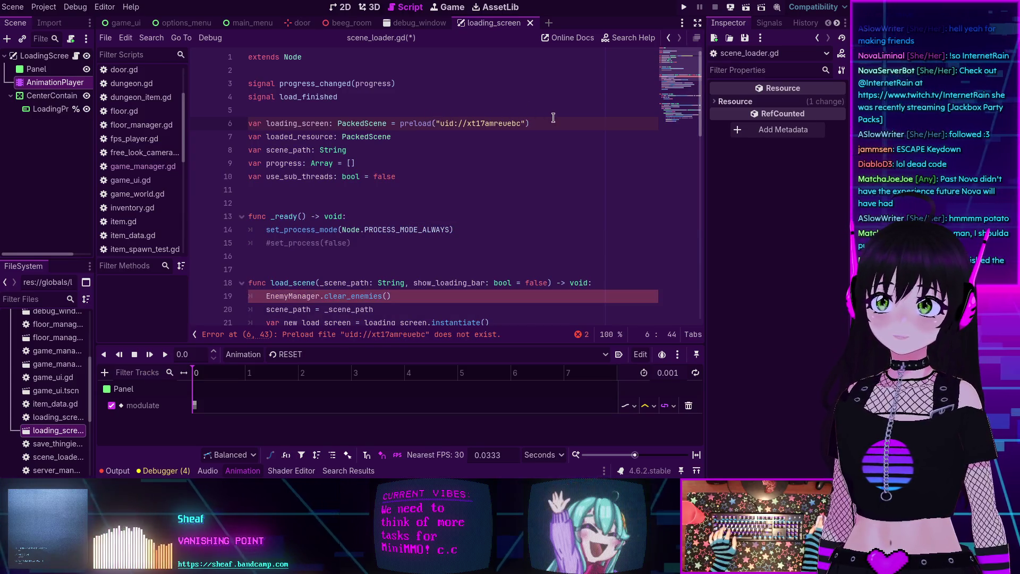
pyautogui.click(553, 121)
pyautogui.click(498, 170)
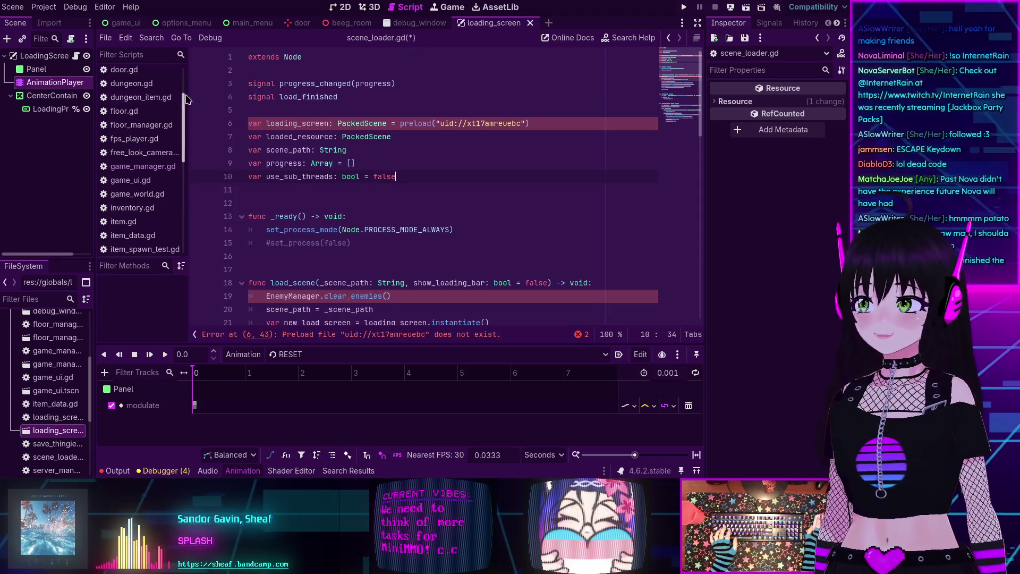
# Replace the broken uid in line 6's preload with loading_screen.tscn's uid, uid://b5fmcgjabn38
pyautogui.click(45, 55)
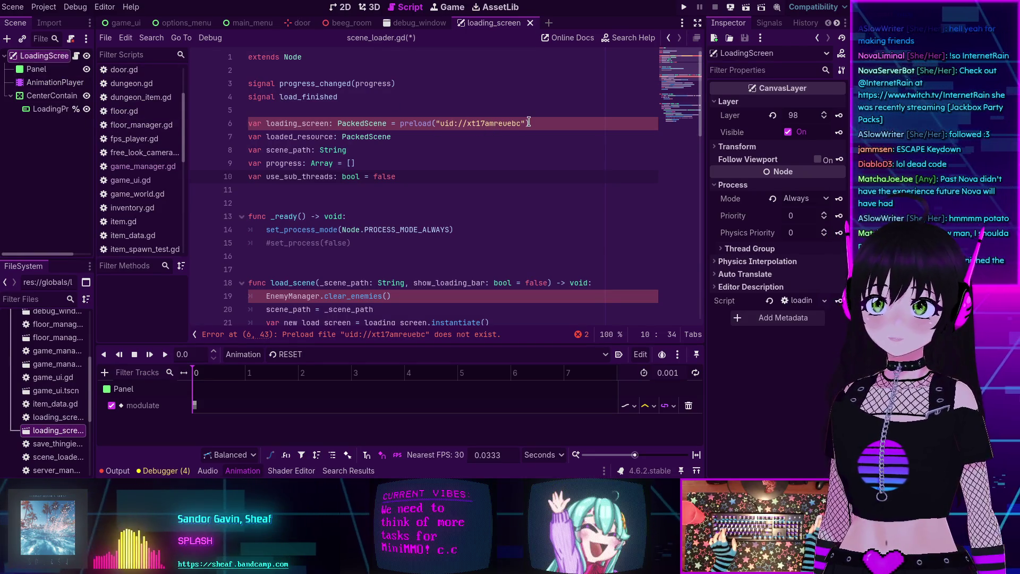
pyautogui.hotkey('ctrl', 's')
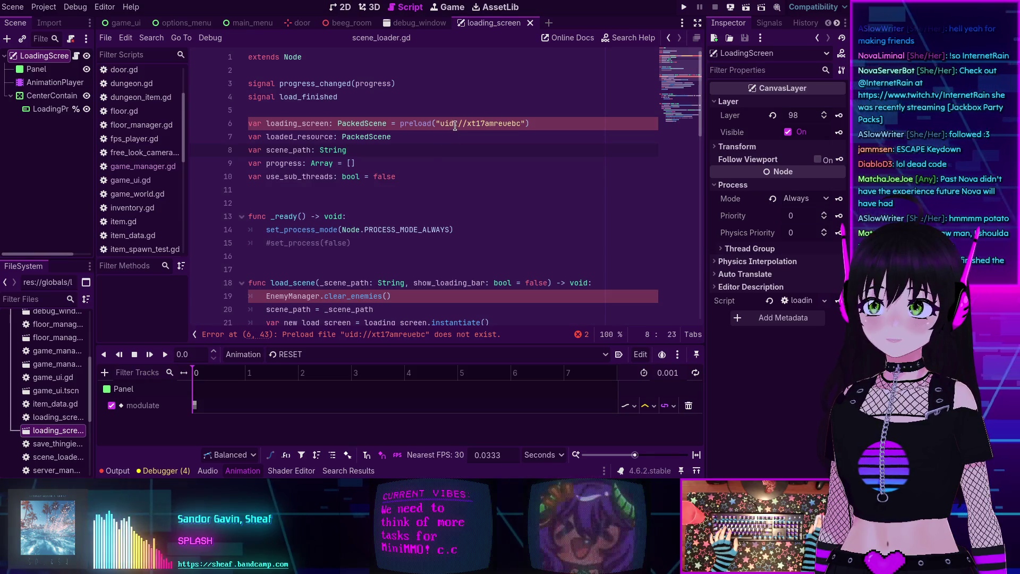
pyautogui.click(451, 123)
pyautogui.moveTo(431, 123)
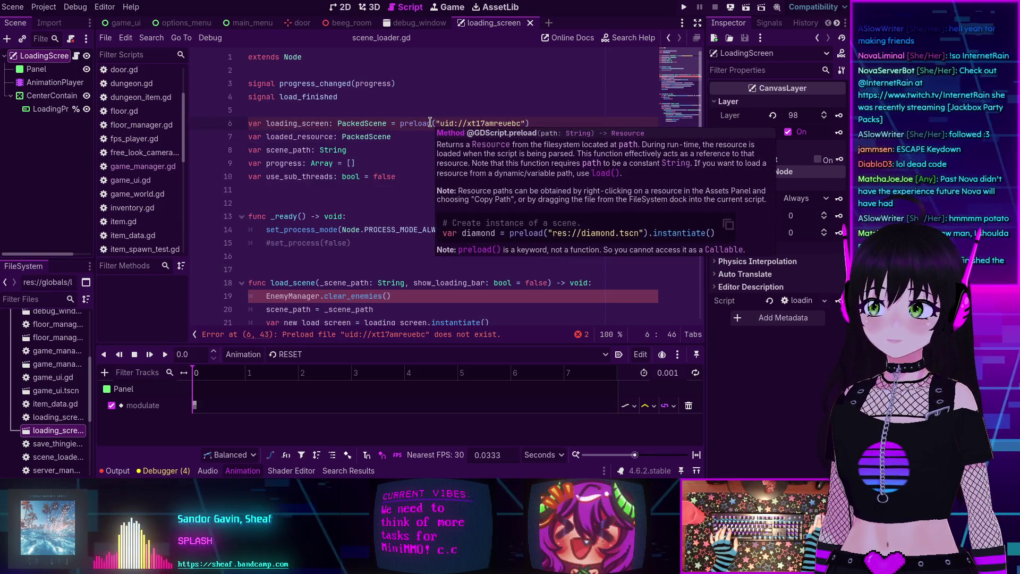
pyautogui.click(420, 124)
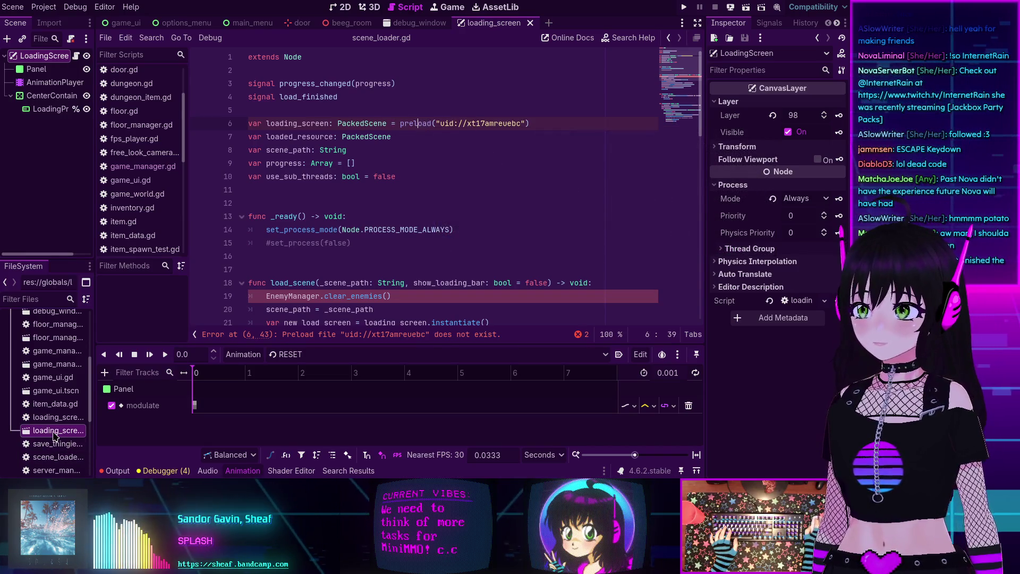
pyautogui.moveTo(55, 436)
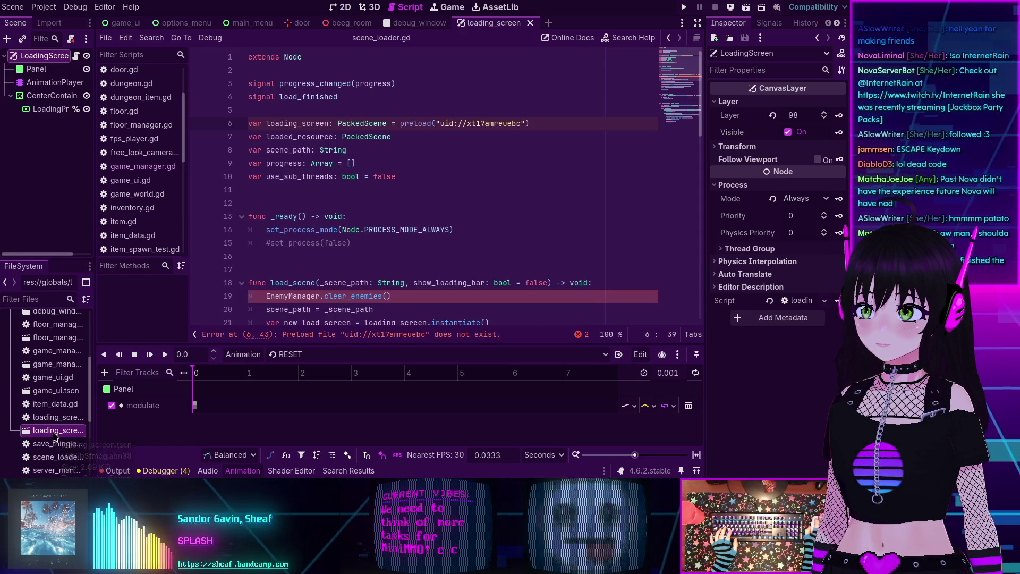
pyautogui.rightClick(56, 433)
pyautogui.press('Escape')
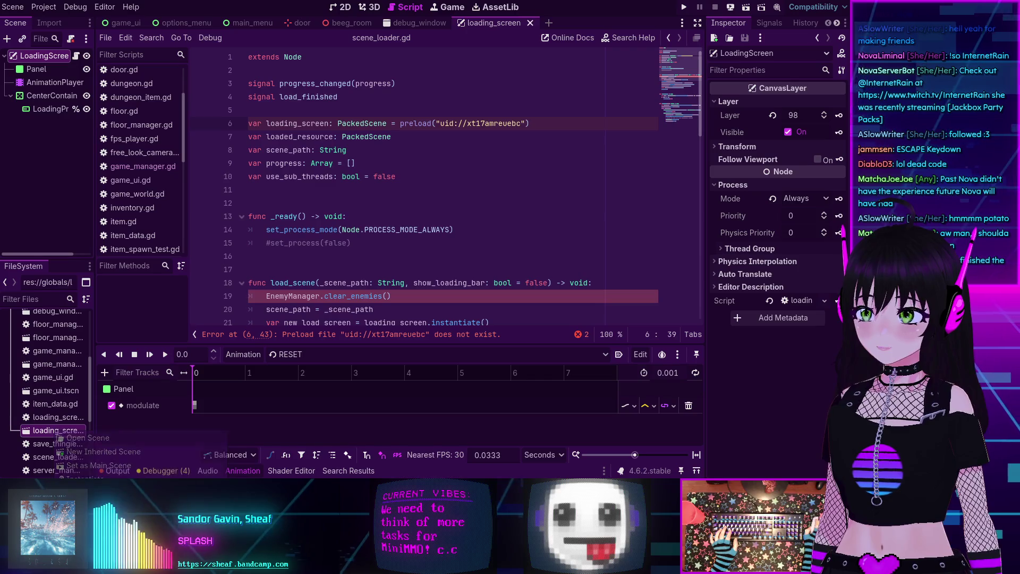
pyautogui.moveTo(440, 123); pyautogui.dragTo(522, 123)
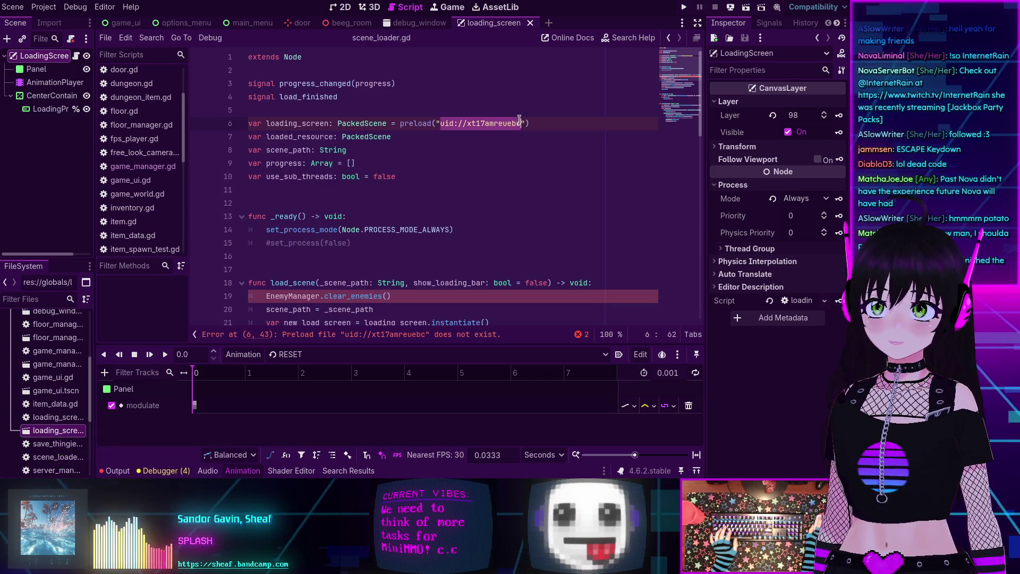
pyautogui.write('uid://b5fmcgjabn38')
pyautogui.press('Down')
pyautogui.press('Down')
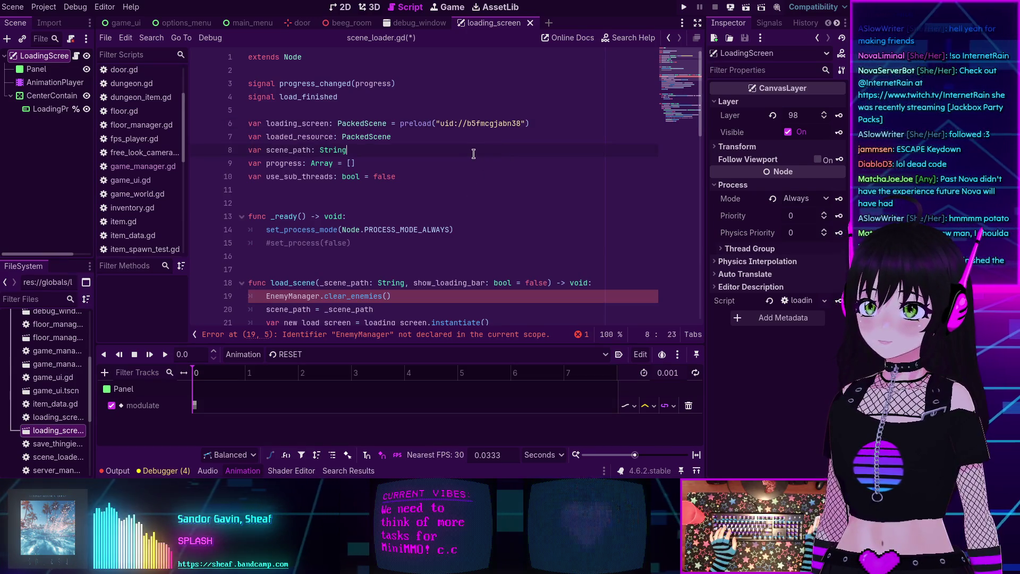
# Delete the EnemyManager.clear_enemies() call on line 19 and save scene_loader.gd
pyautogui.click(464, 170)
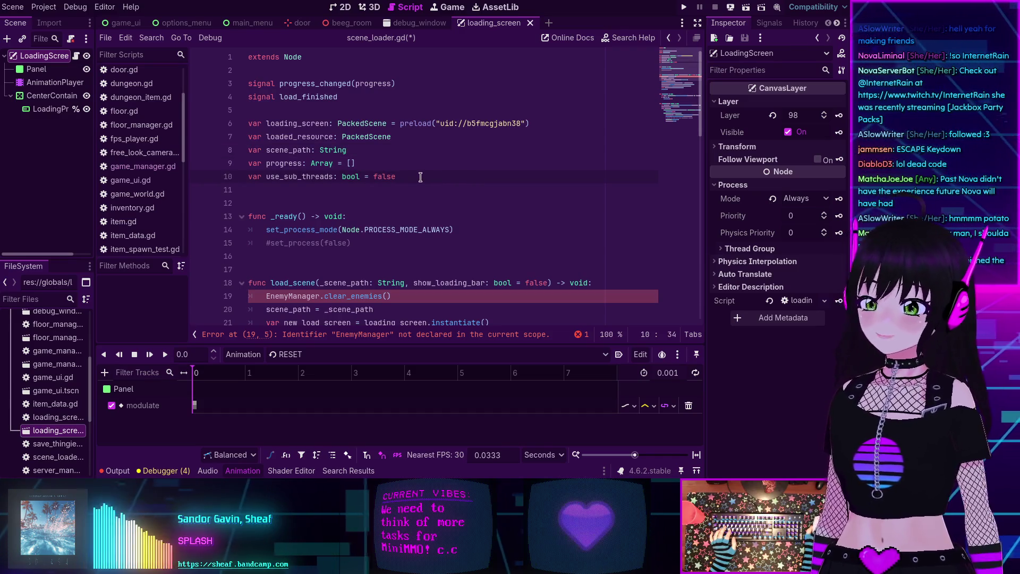
pyautogui.scroll(-3, 361, 194)
pyautogui.scroll(3, 306, 176)
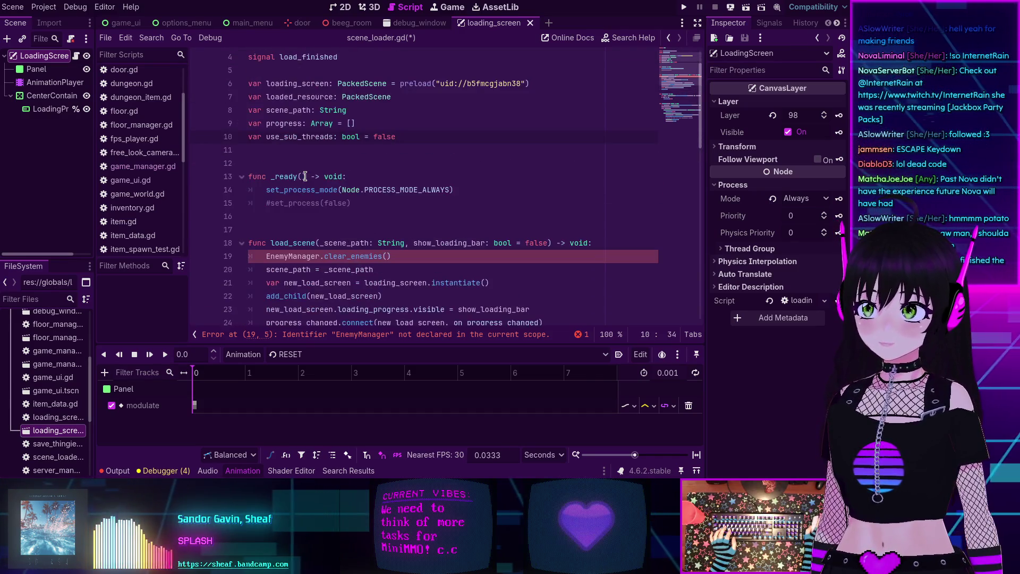
pyautogui.scroll(-2, 265, 219)
pyautogui.moveTo(266, 219); pyautogui.dragTo(428, 218)
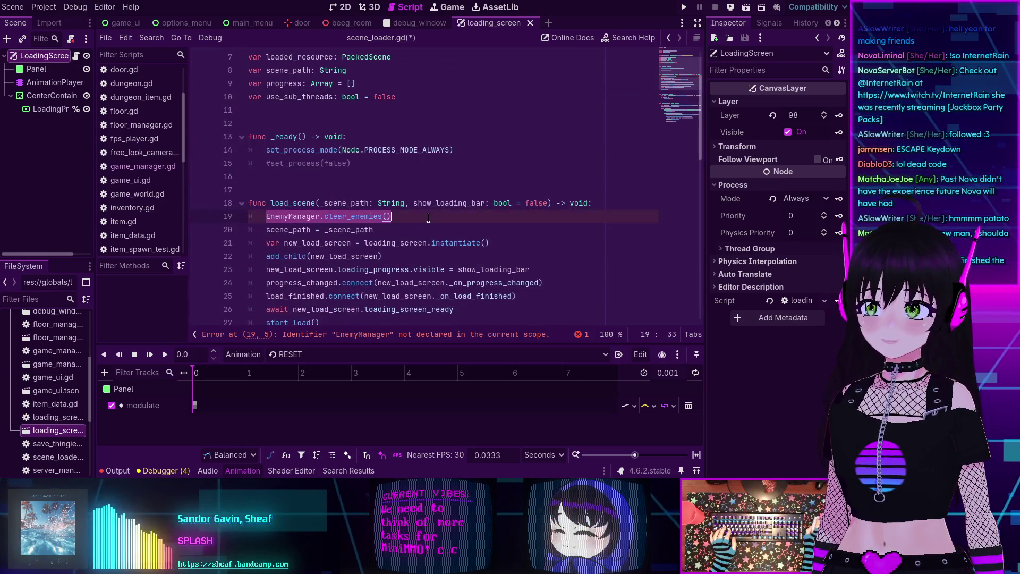
pyautogui.press('BackSpace')
pyautogui.press('BackSpace')
pyautogui.press('BackSpace')
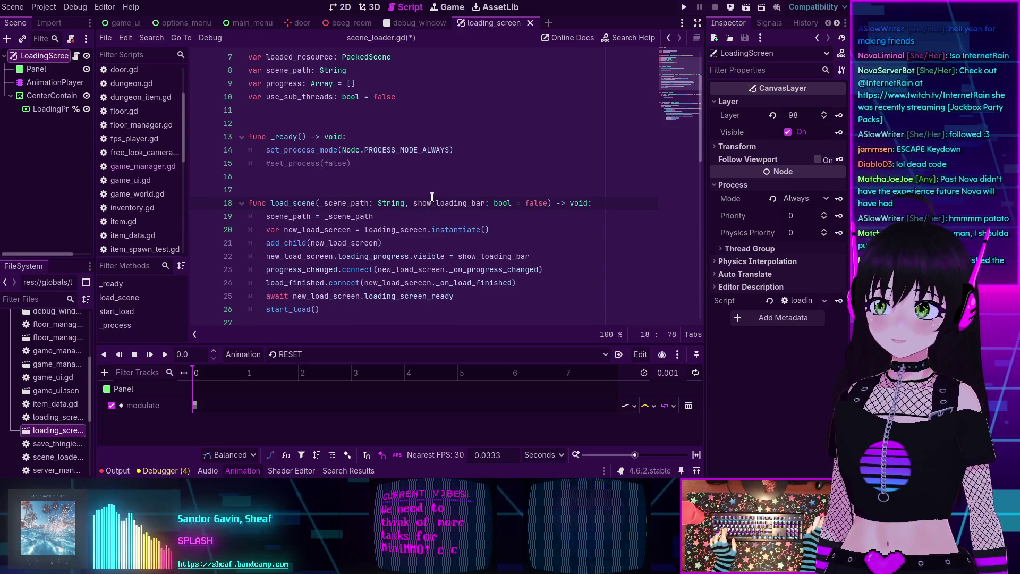
pyautogui.hotkey('ctrl', 's')
# Collapse the animation timeline and delete the commented-out #set_process(false) line
pyautogui.scroll(-2, 431, 198)
pyautogui.scroll(-6, 431, 198)
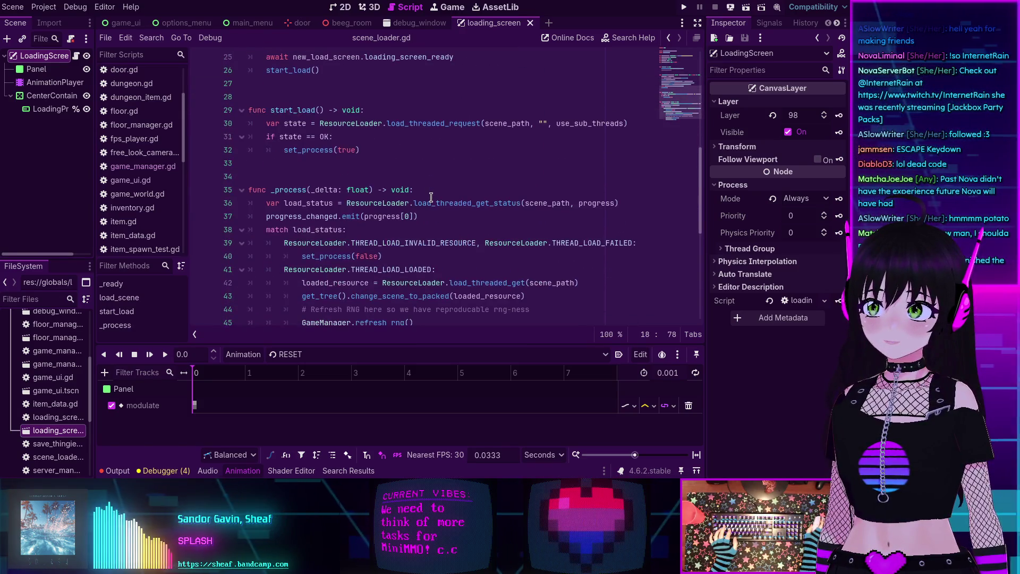
pyautogui.scroll(3, 431, 198)
pyautogui.scroll(6, 430, 197)
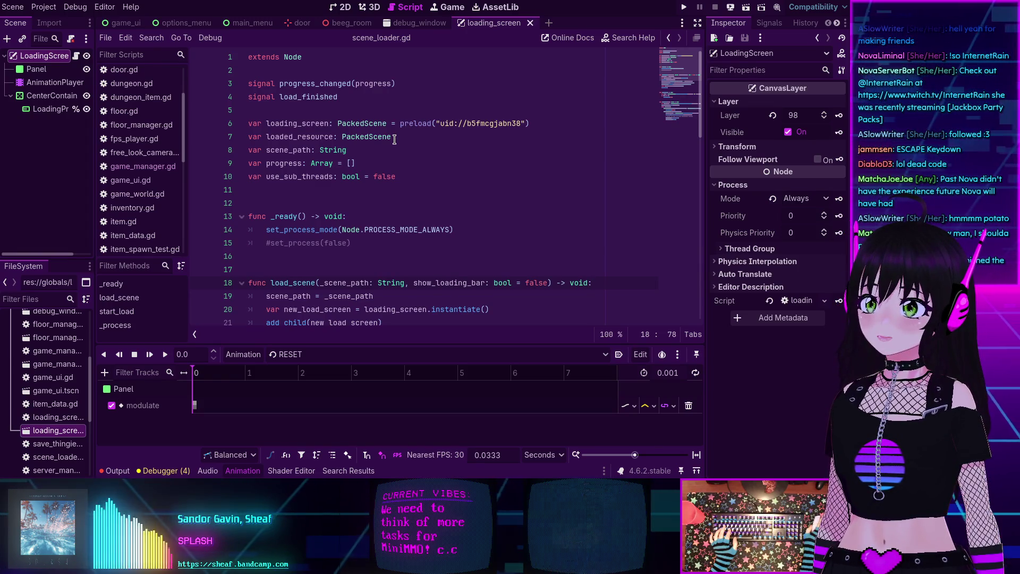
pyautogui.scroll(-3, 395, 139)
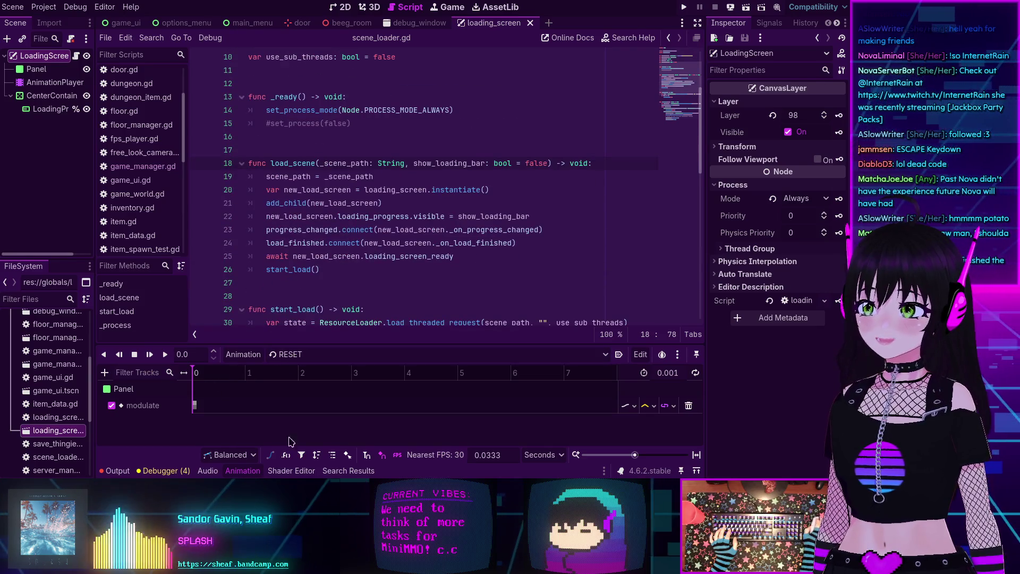
pyautogui.click(242, 471)
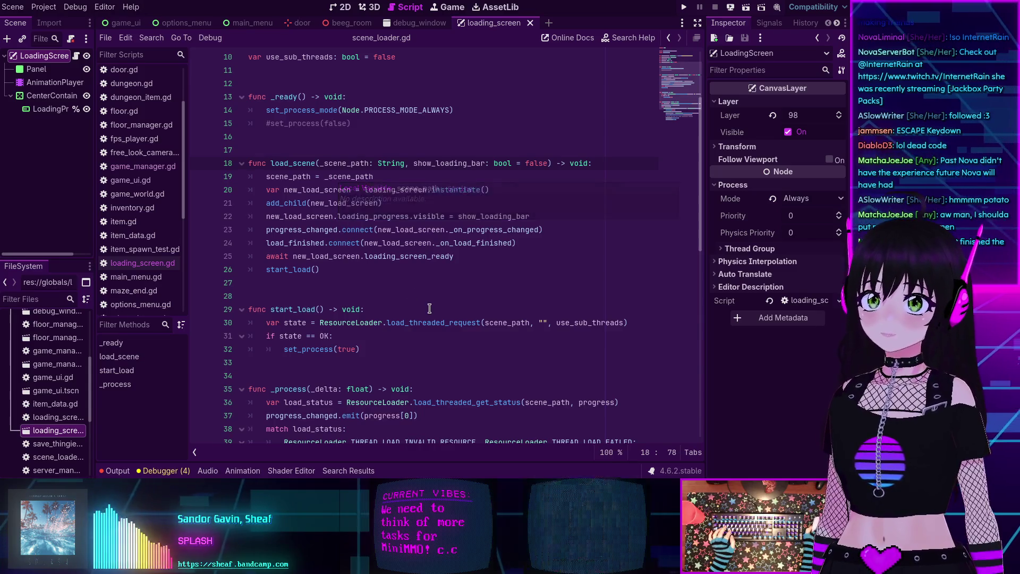
pyautogui.scroll(3, 427, 306)
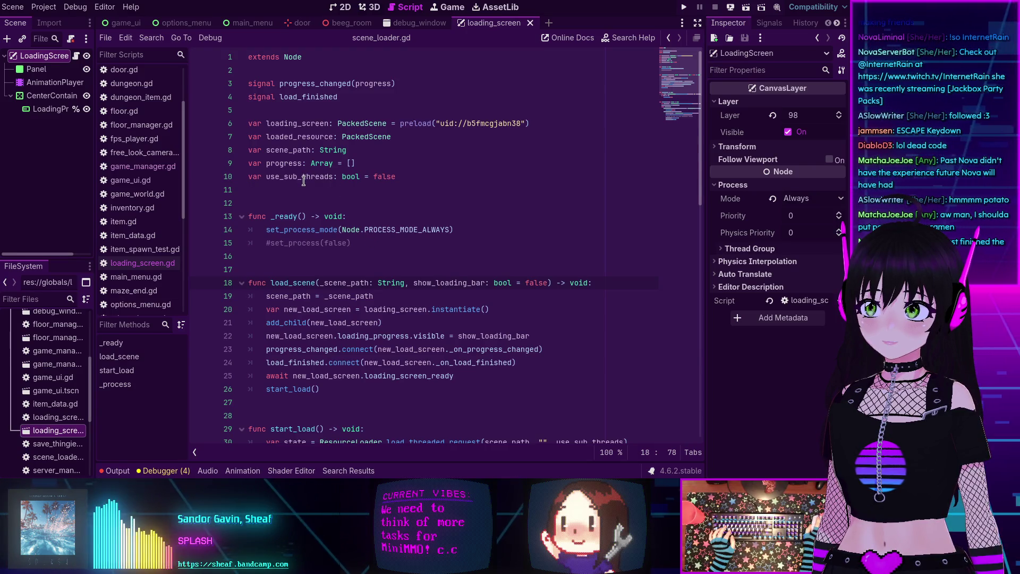
pyautogui.moveTo(356, 243); pyautogui.dragTo(250, 241)
pyautogui.press('BackSpace')
pyautogui.press('BackSpace')
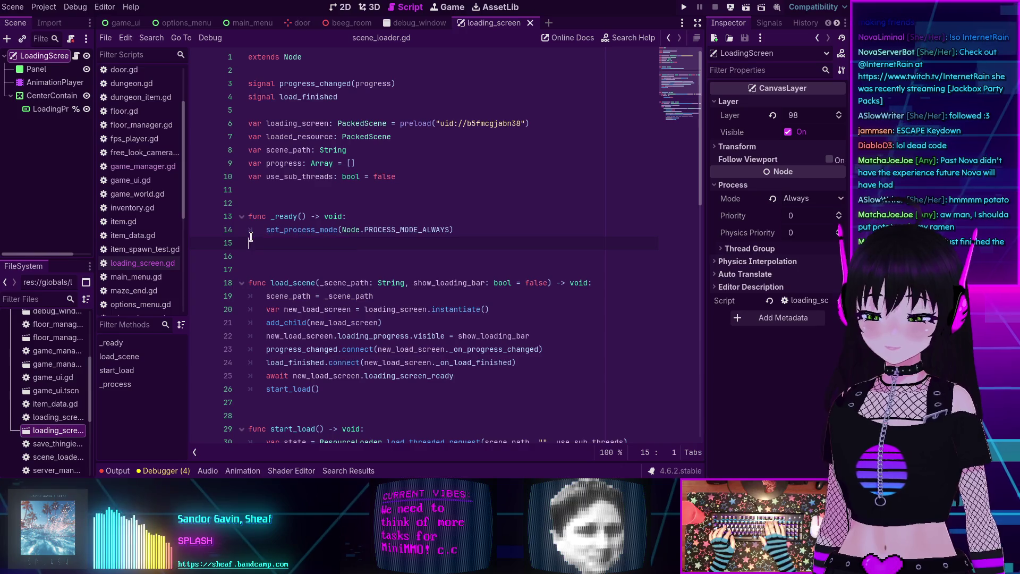
# Locate the GameManager.refresh_rng call and switch to game_manager.gd
pyautogui.scroll(-7, 242, 229)
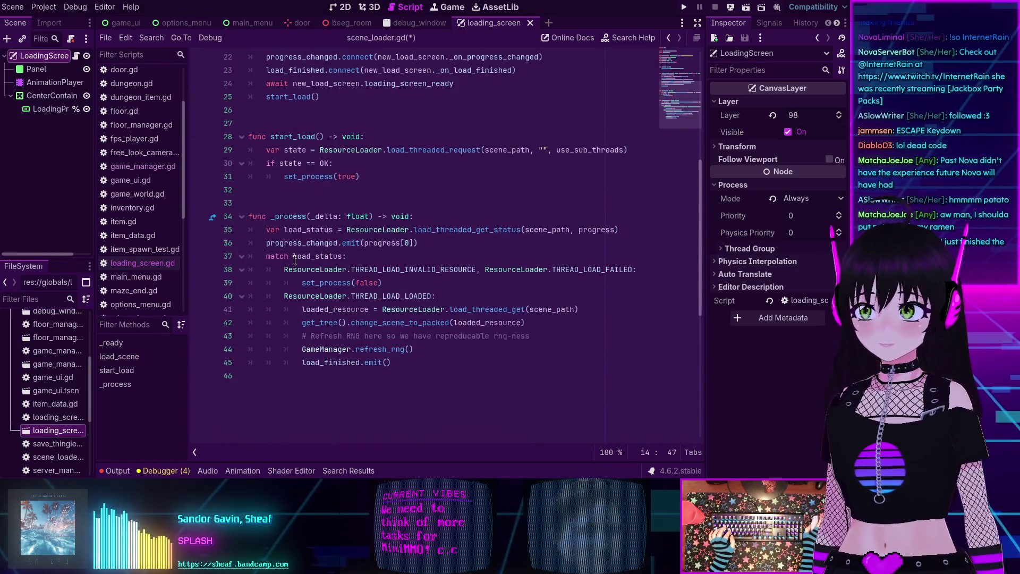
pyautogui.doubleClick(372, 349)
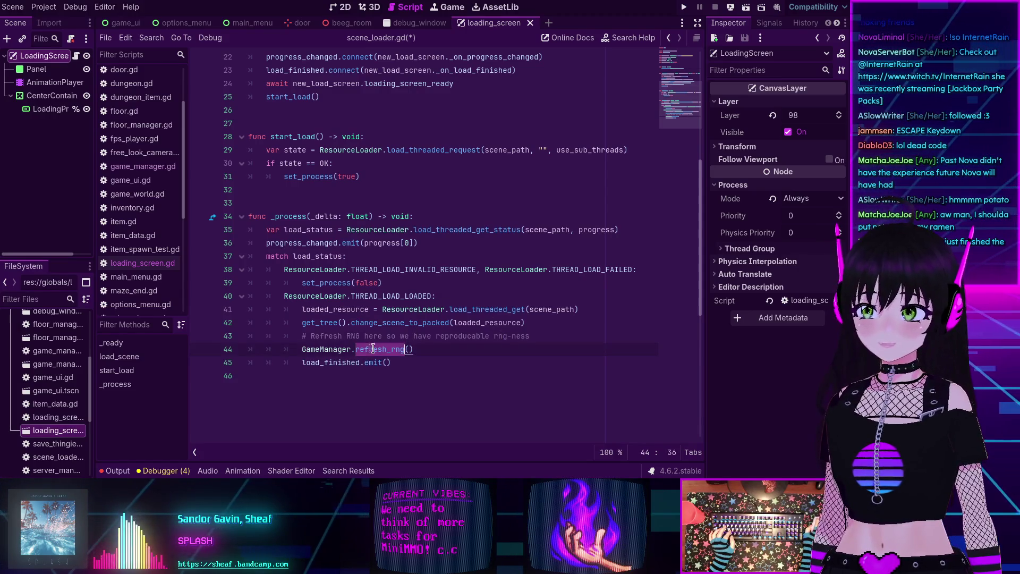
pyautogui.moveTo(335, 350)
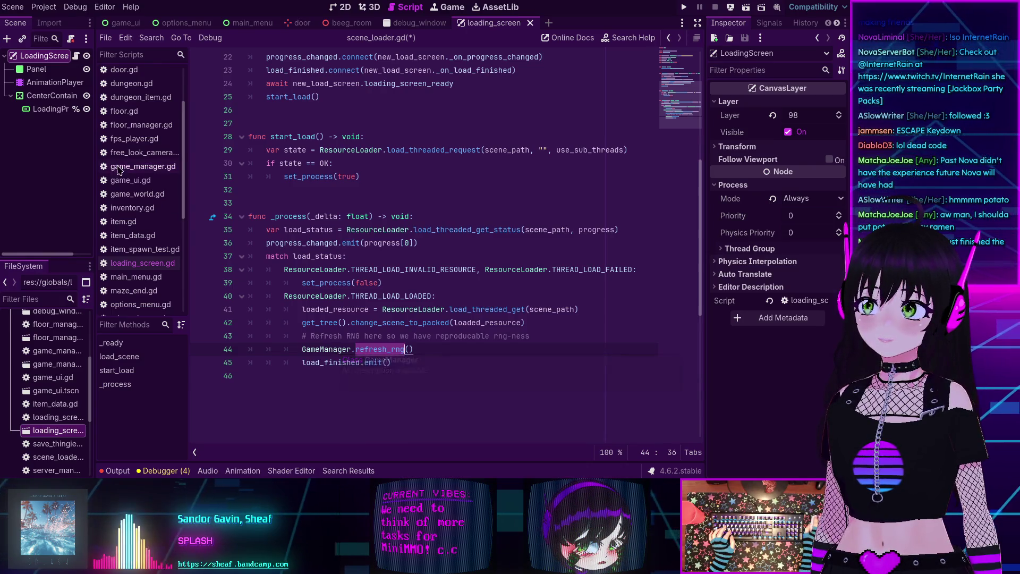
pyautogui.click(136, 168)
pyautogui.scroll(18, 346, 232)
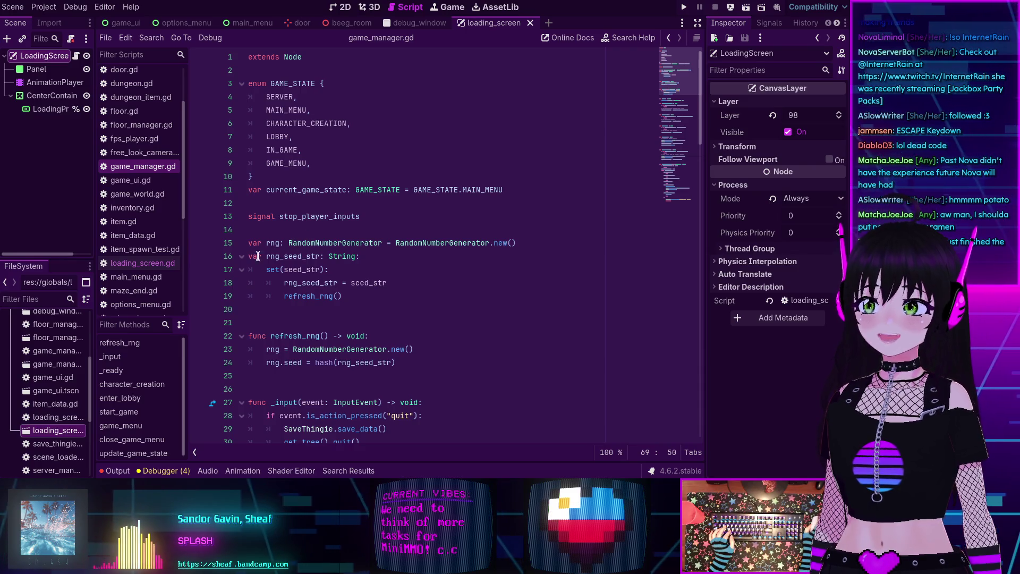
# Inspect refresh_rng and rng_seed_str in game_manager.gd's seed code, then bring up Find in Files
pyautogui.moveTo(311, 248)
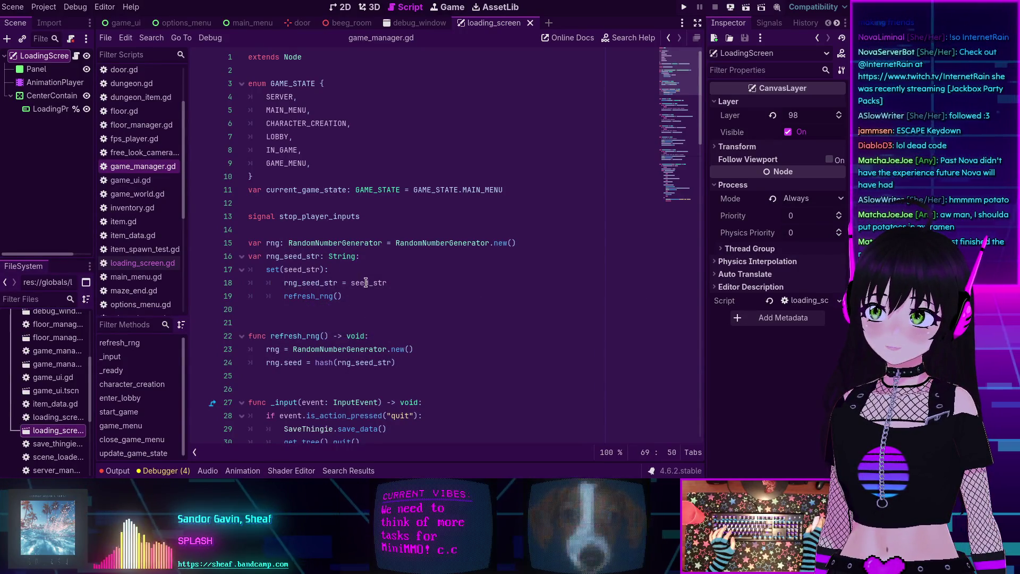
pyautogui.click(313, 296)
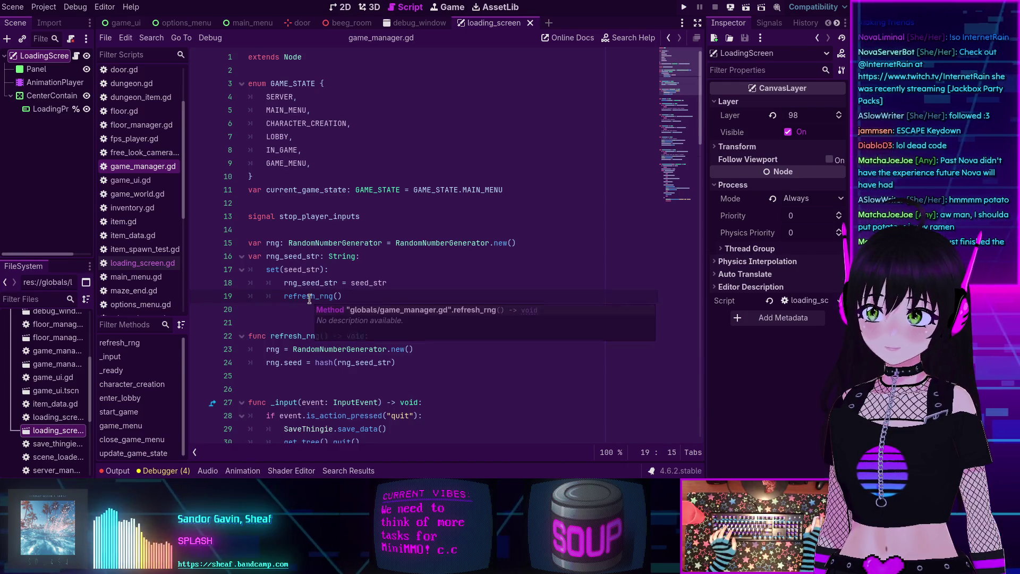
pyautogui.moveTo(340, 366)
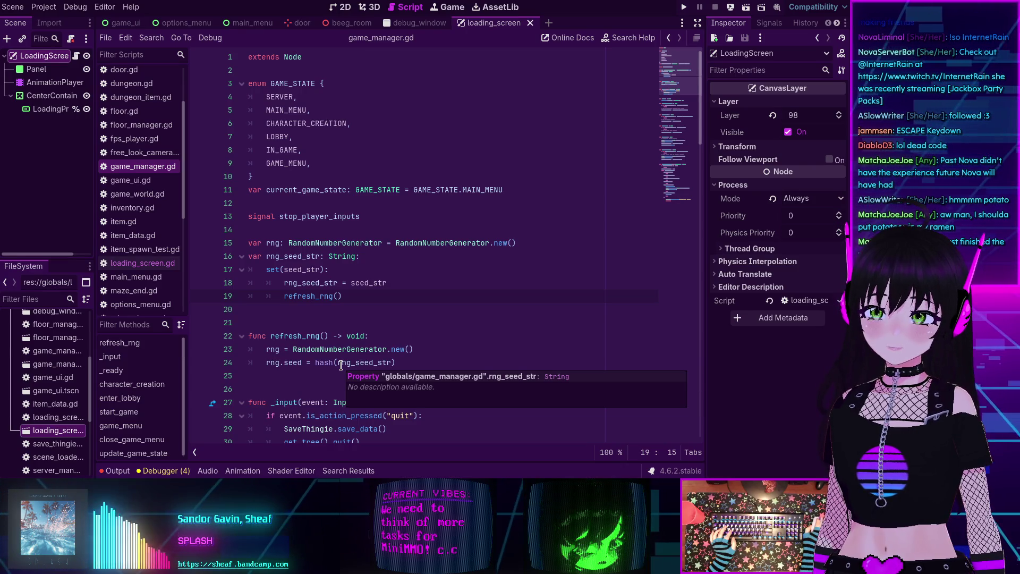
pyautogui.click(351, 362)
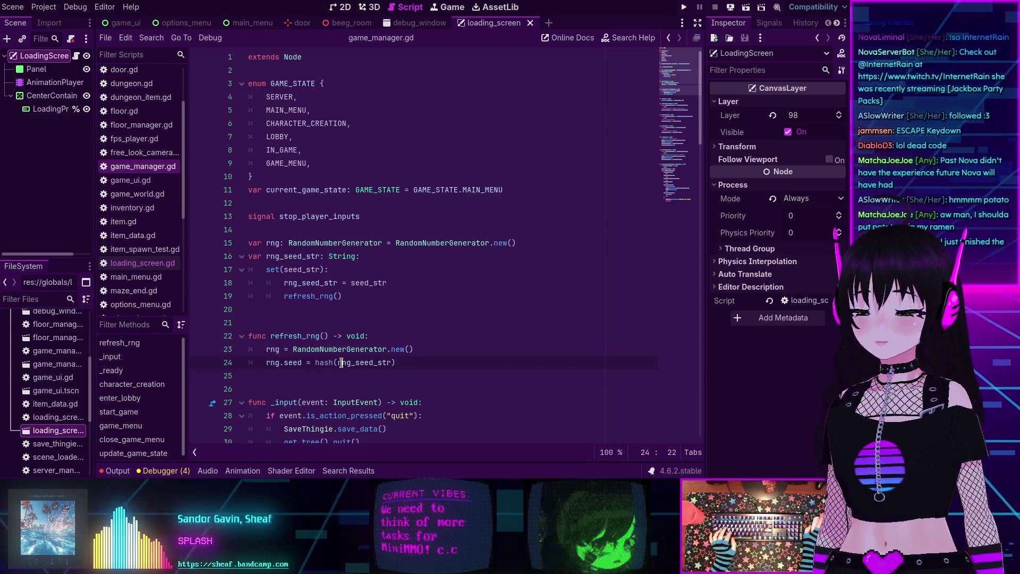
pyautogui.click(451, 286)
pyautogui.hotkey('ctrl', 'shift', 'f')
# Search the project for 'rng' (39 matches in 6 files) and open floor.gd's first match
pyautogui.write('rng')
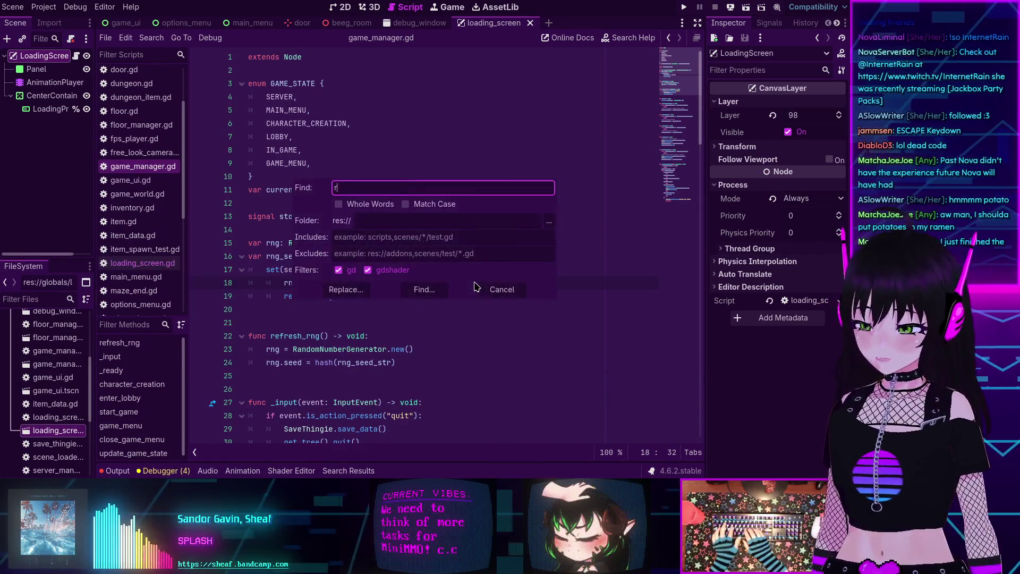
pyautogui.press('Return')
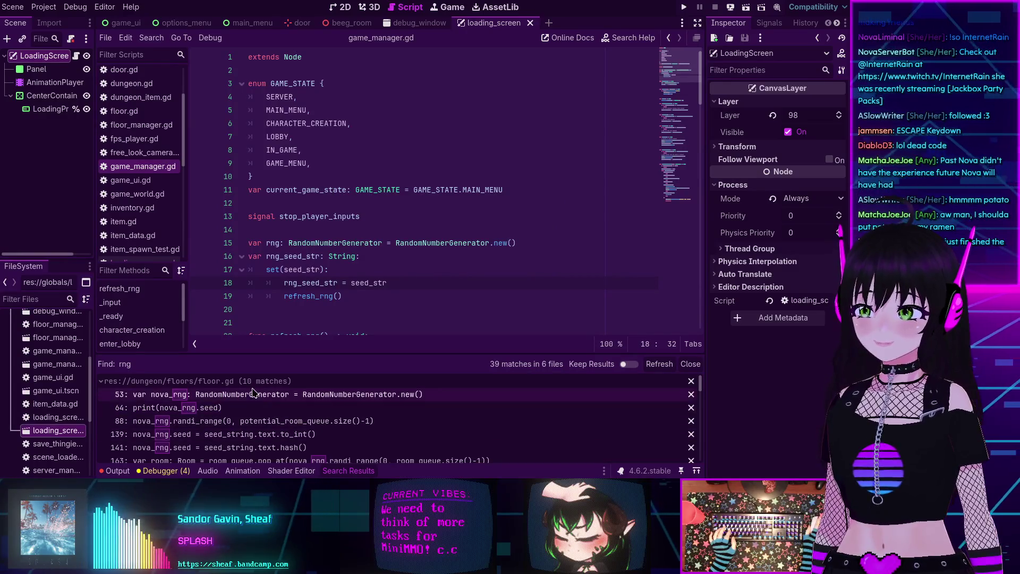
pyautogui.click(246, 396)
pyautogui.scroll(2, 379, 199)
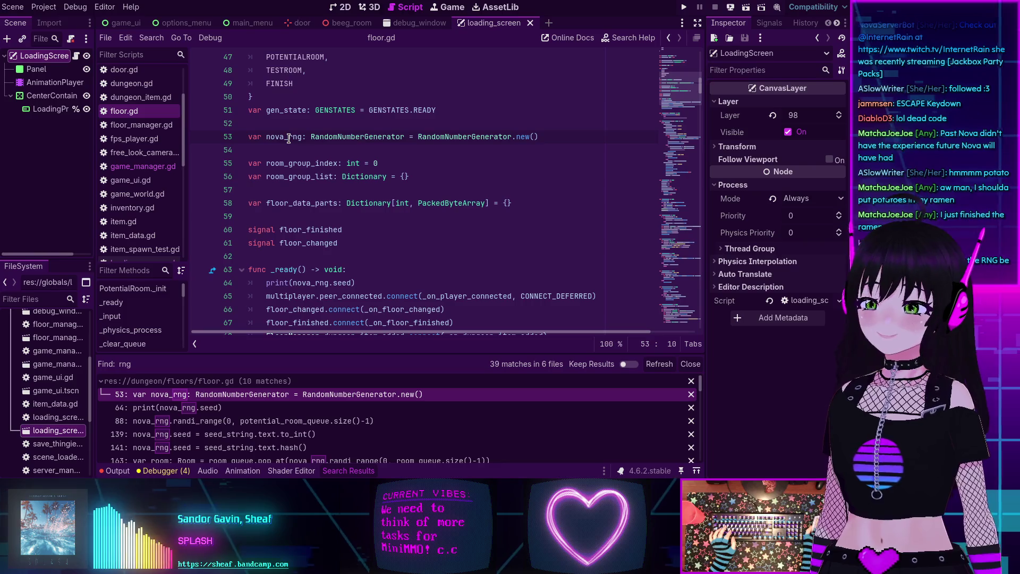
# Highlight nova_rng in floor.gd, jump to its definition on line 53, then return to game_manager.gd
pyautogui.doubleClick(289, 138)
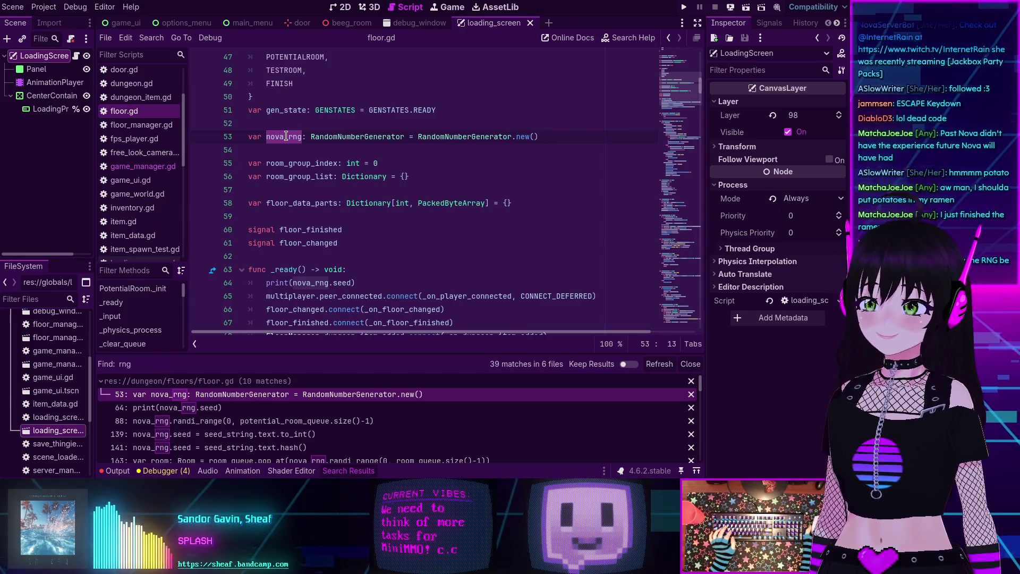
pyautogui.scroll(-3, 297, 140)
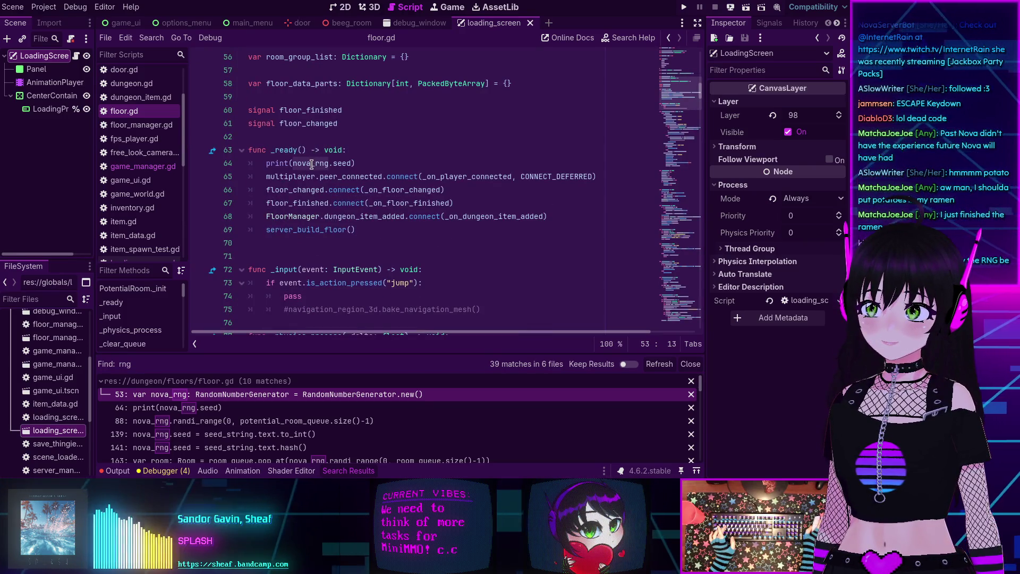
pyautogui.keyDown('ctrl'); pyautogui.click(312, 164); pyautogui.keyUp('ctrl')
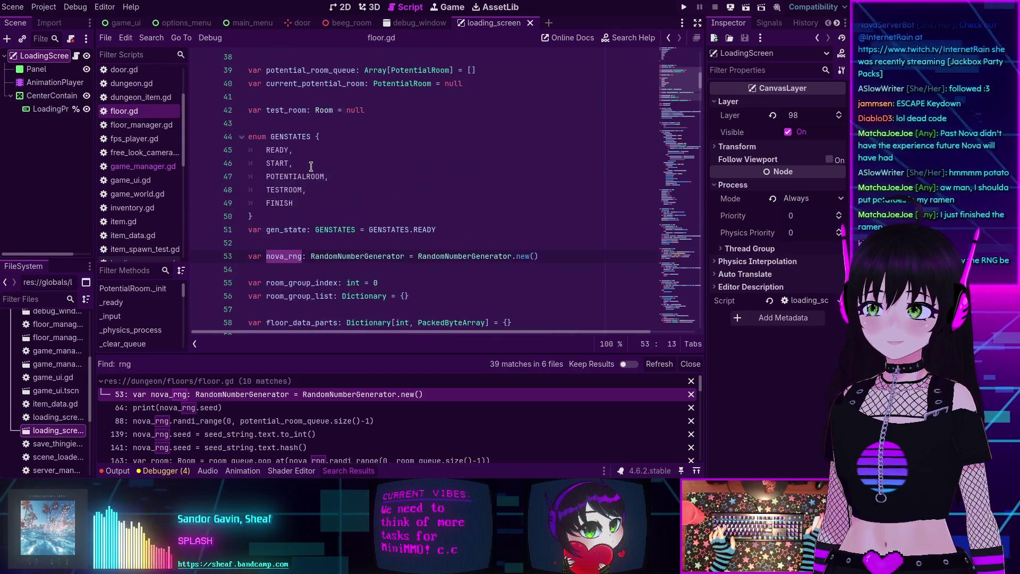
pyautogui.scroll(-5, 311, 167)
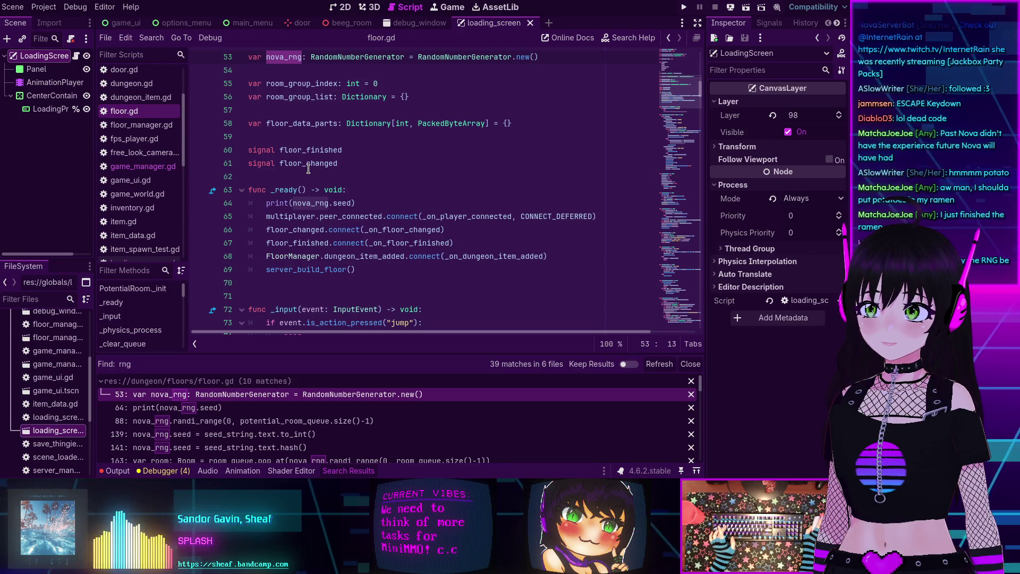
pyautogui.click(151, 167)
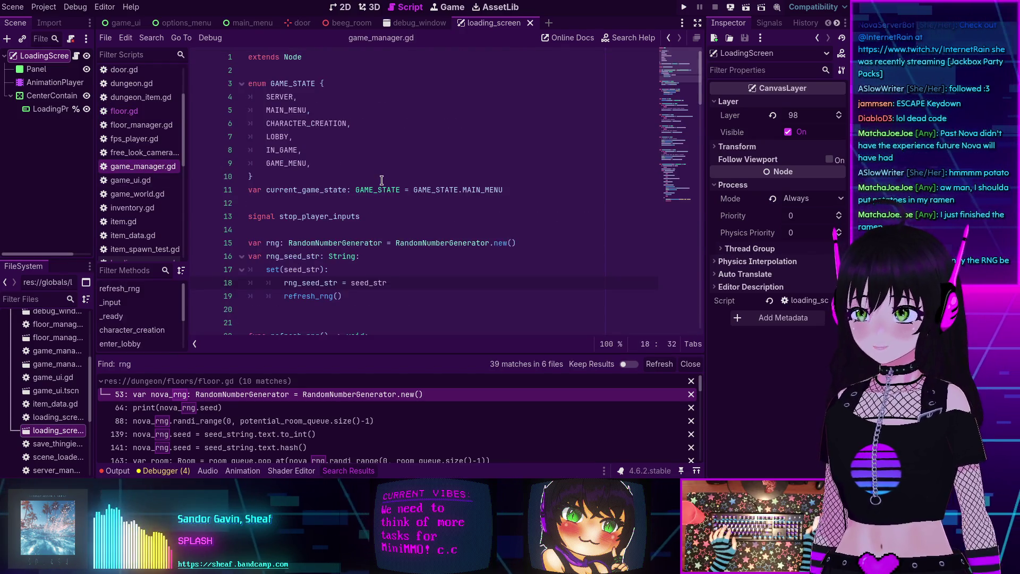
pyautogui.scroll(-3, 202, 435)
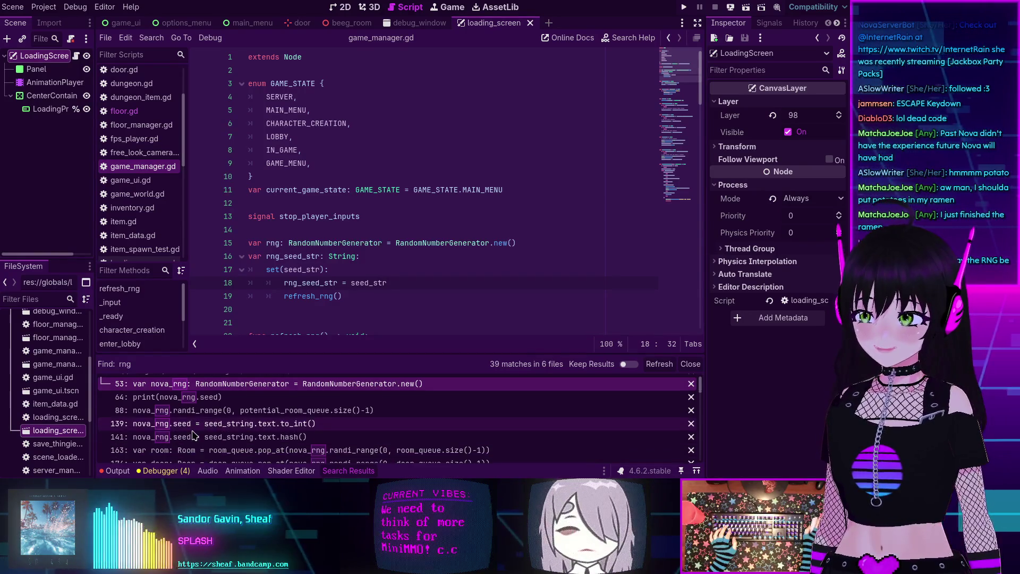
pyautogui.scroll(-1, 193, 435)
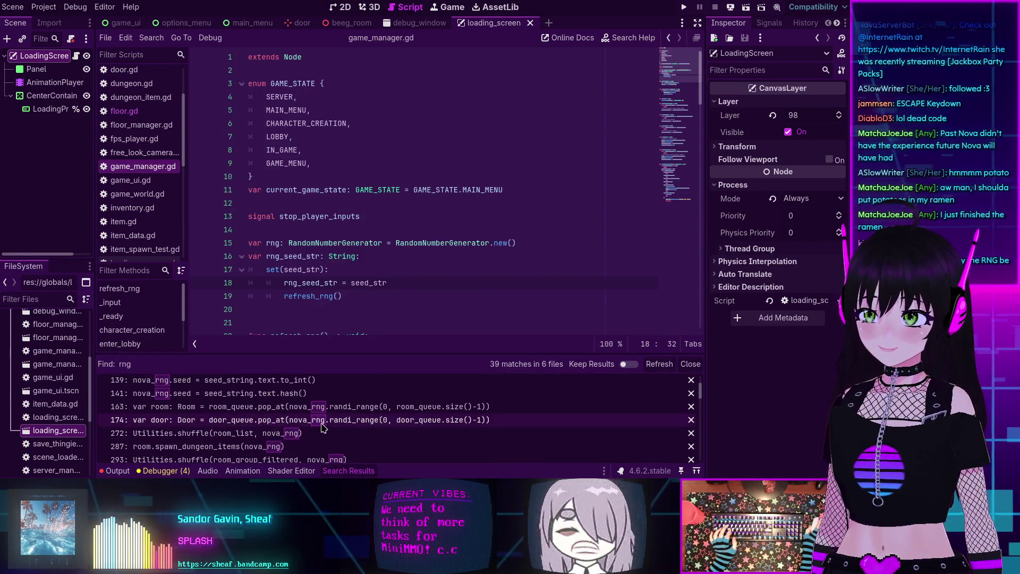
pyautogui.scroll(-3, 255, 430)
pyautogui.scroll(-3, 321, 426)
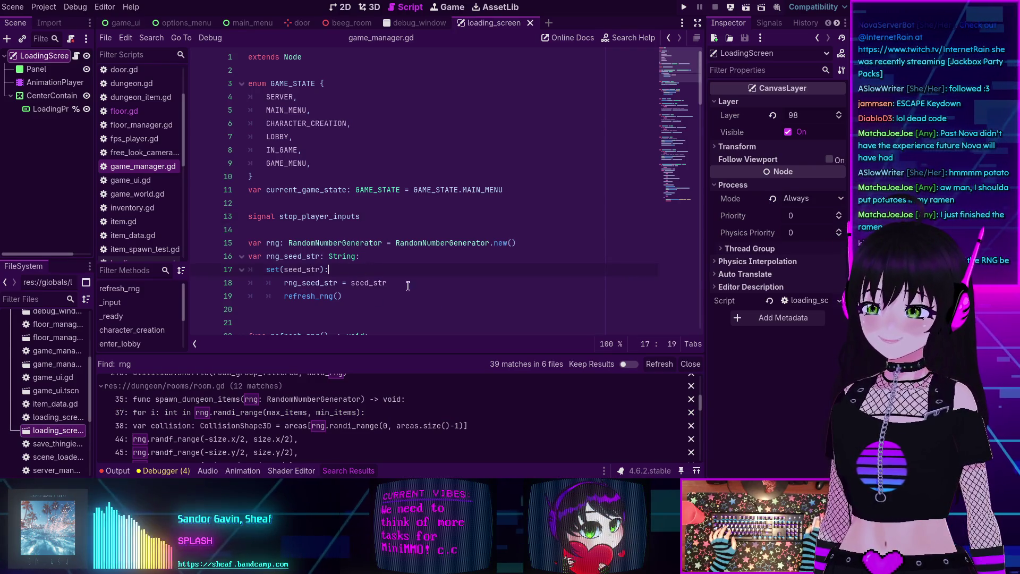
pyautogui.scroll(-5, 408, 287)
pyautogui.scroll(3, 421, 292)
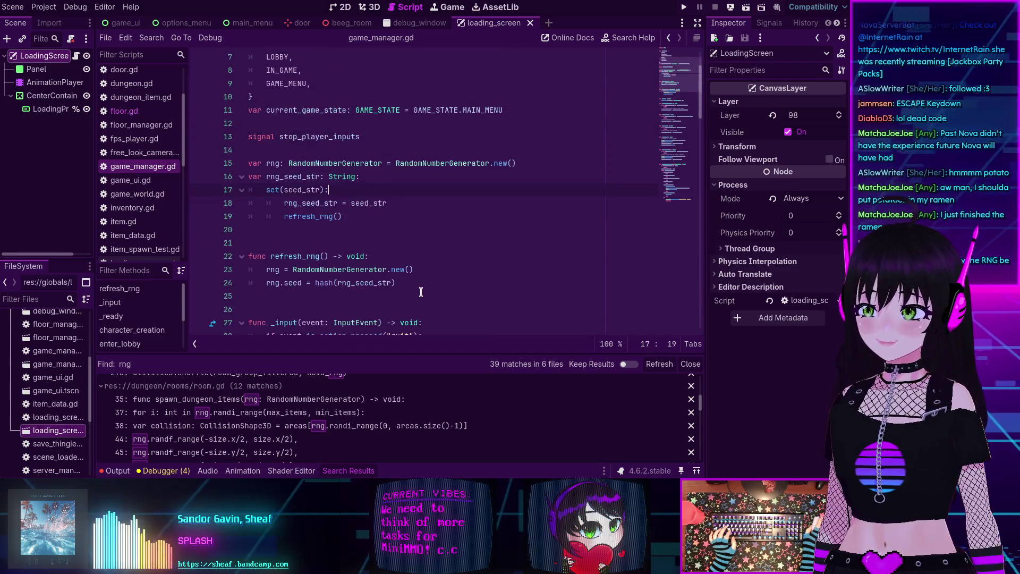
pyautogui.scroll(2, 421, 291)
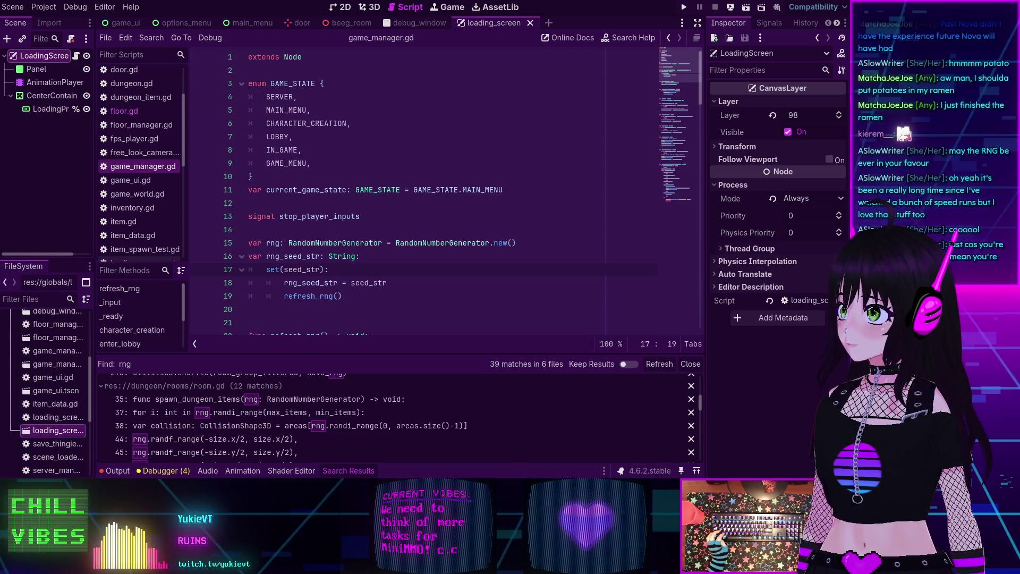
pyautogui.hotkey('alt', 'Tab')
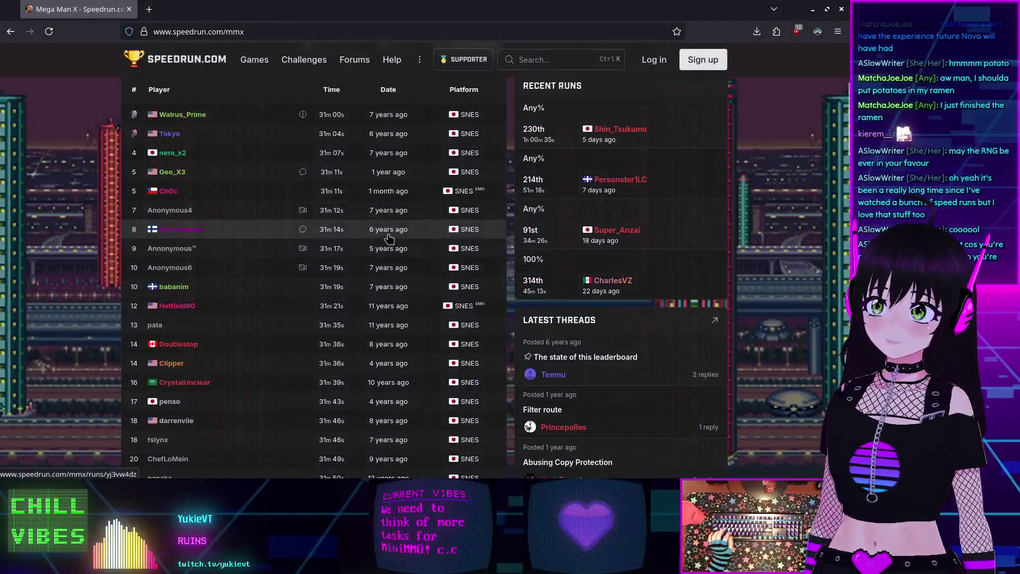
# Page through the Mega Man X leaderboard and switch to the 100% category
pyautogui.scroll(-5, 238, 217)
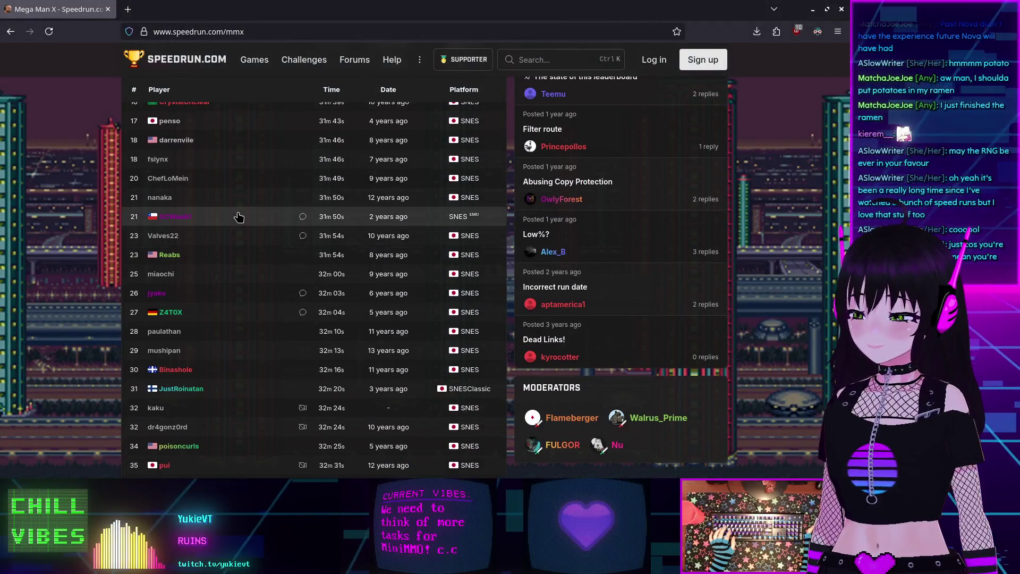
pyautogui.scroll(-1, 238, 217)
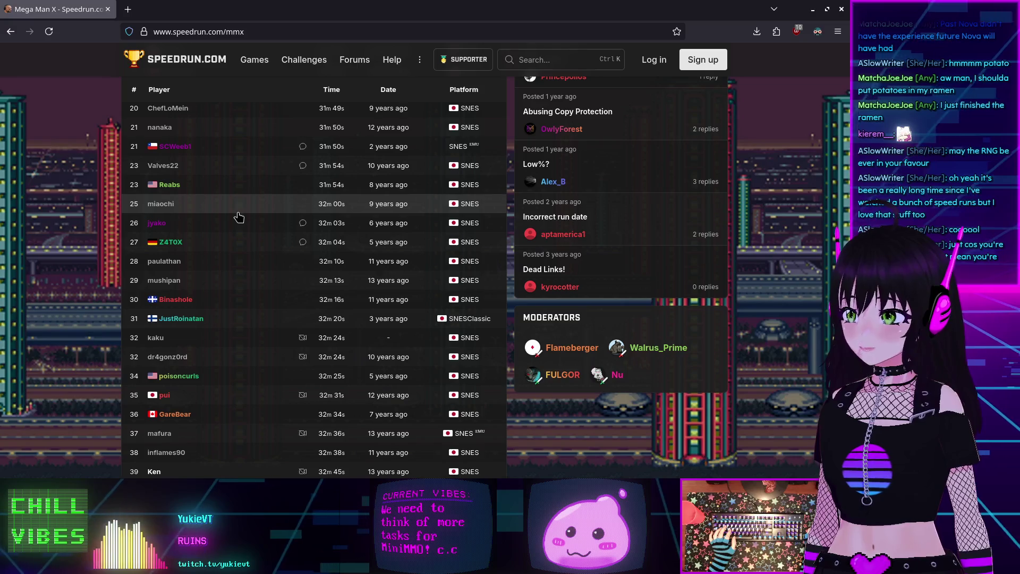
pyautogui.scroll(-20, 239, 216)
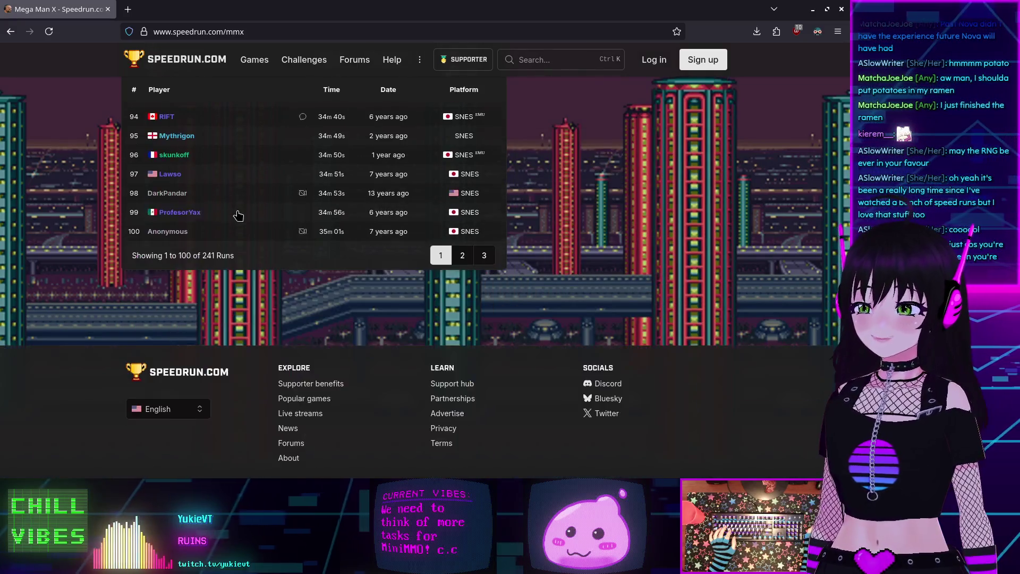
pyautogui.click(484, 321)
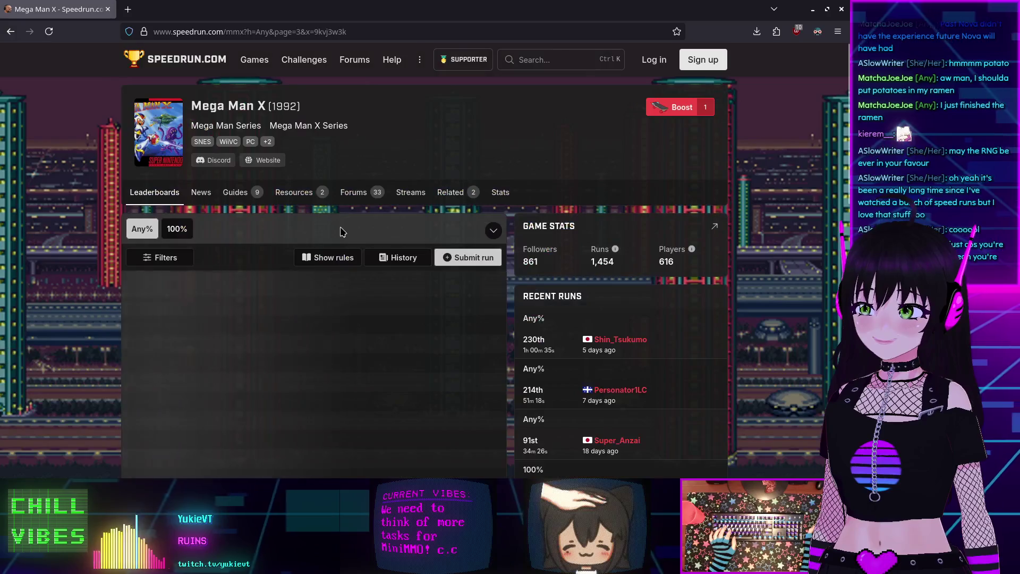
pyautogui.scroll(-14, 312, 259)
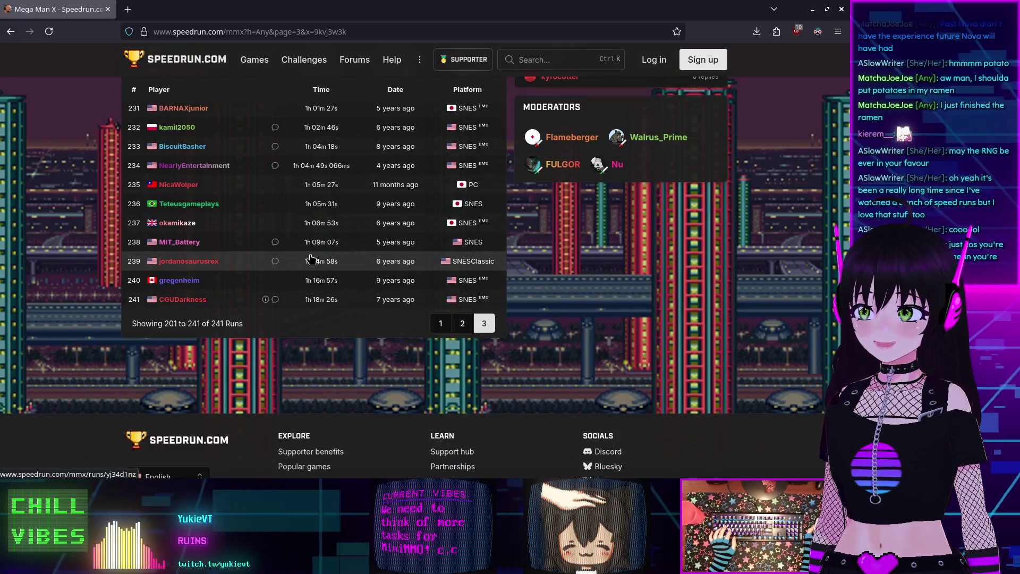
pyautogui.scroll(4, 361, 323)
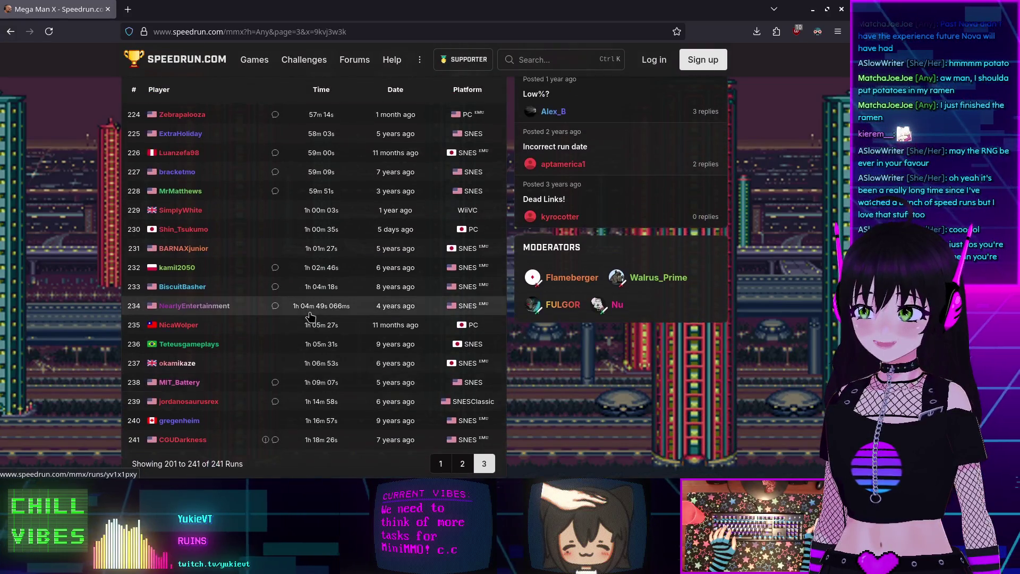
pyautogui.scroll(10, 311, 317)
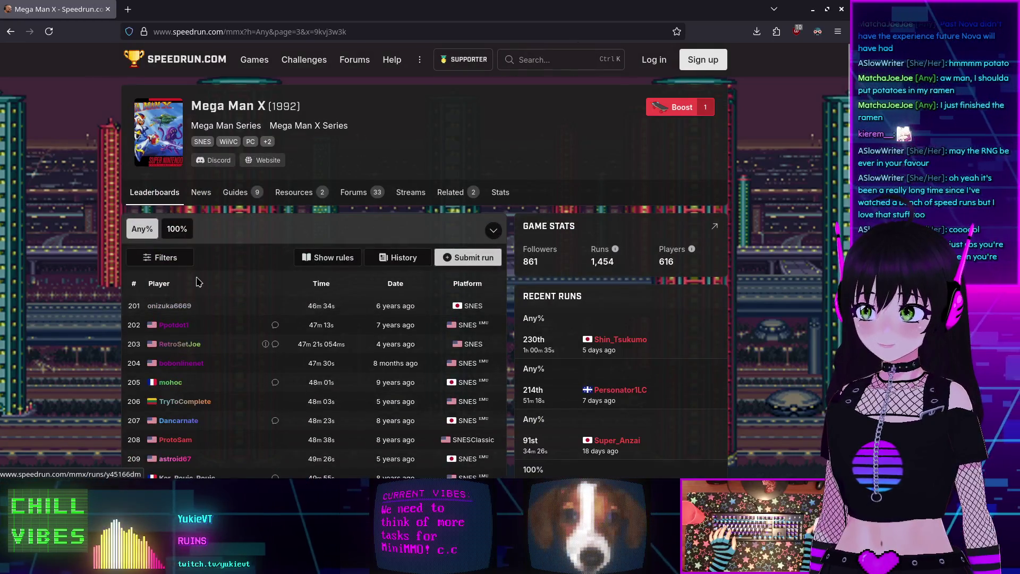
pyautogui.click(179, 230)
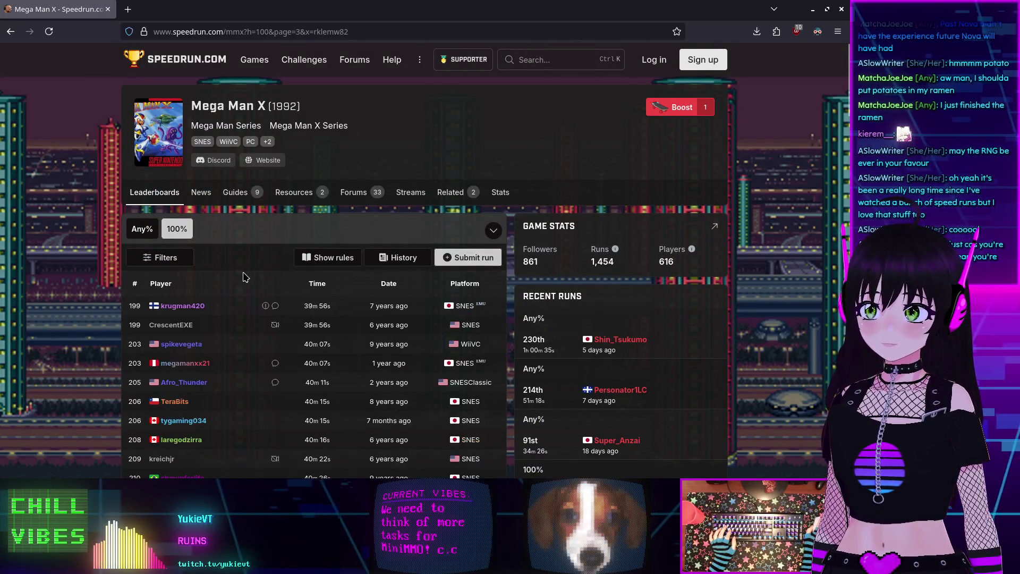
pyautogui.scroll(-20, 241, 279)
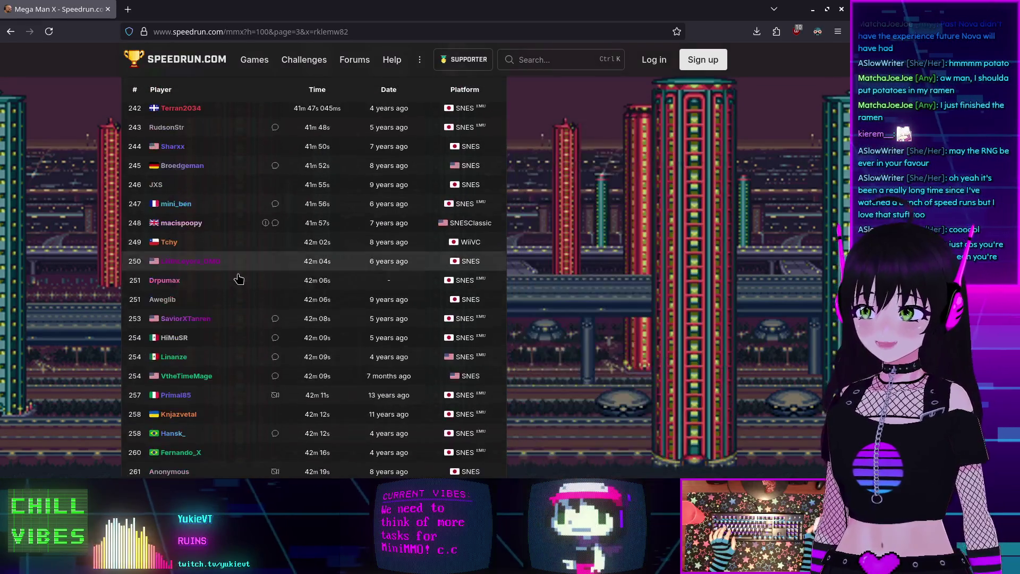
pyautogui.scroll(-2, 238, 278)
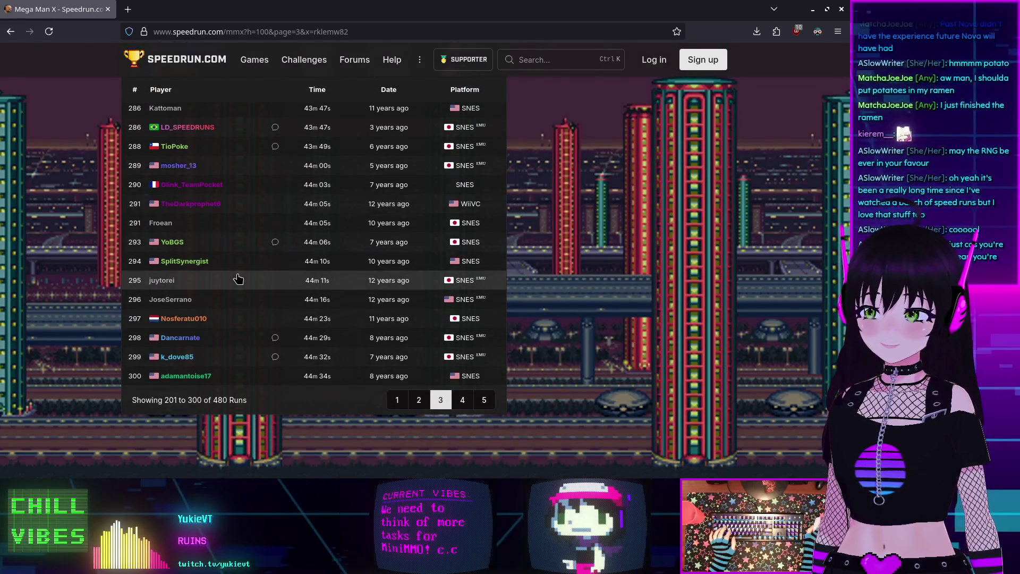
# Find the player's name on leaderboard pages 4 and 5 and open the 429th-ranked runner's profile
pyautogui.hotkey('ctrl', 'f')
pyautogui.write('nova')
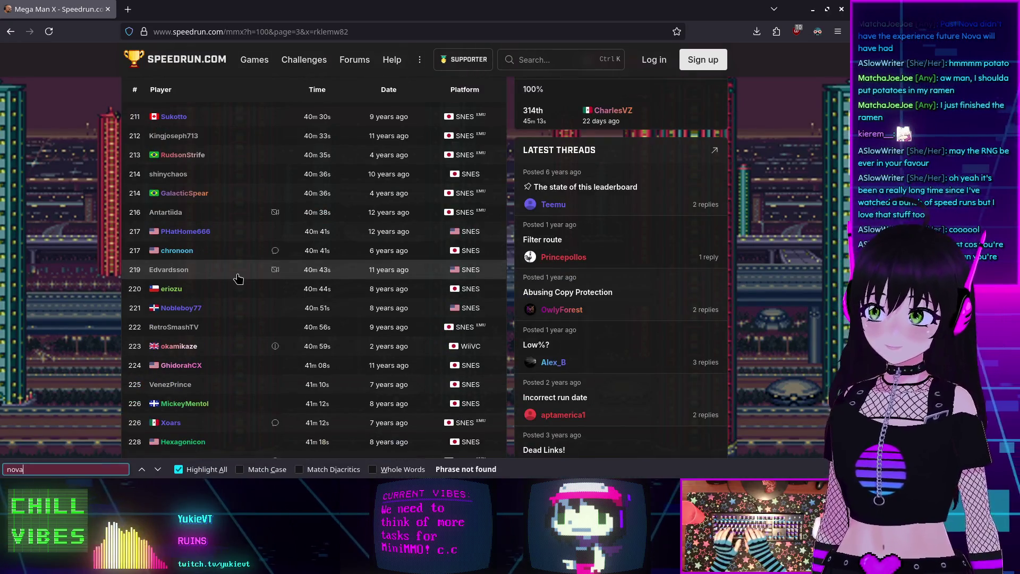
pyautogui.scroll(-20, 239, 279)
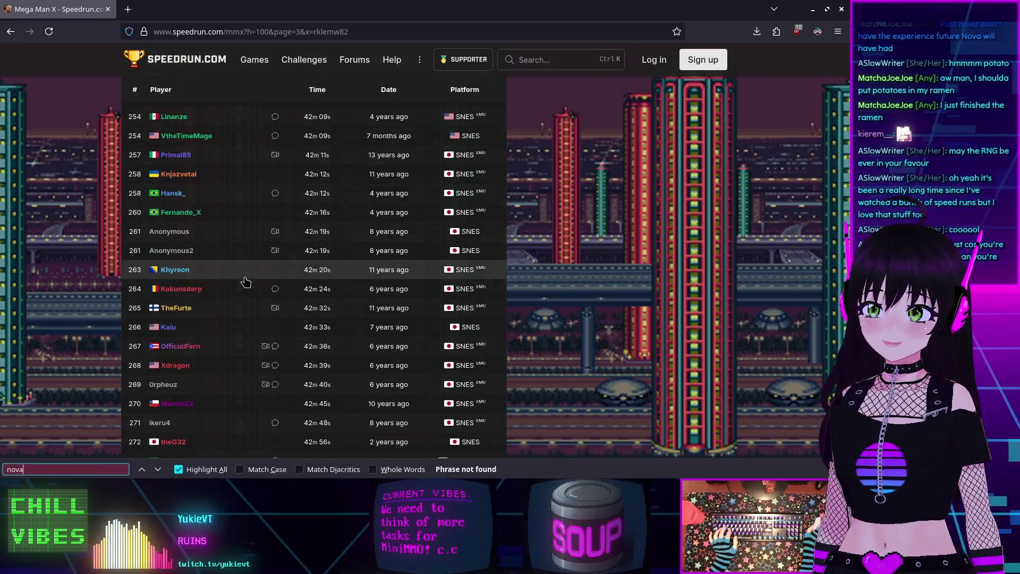
pyautogui.click(462, 233)
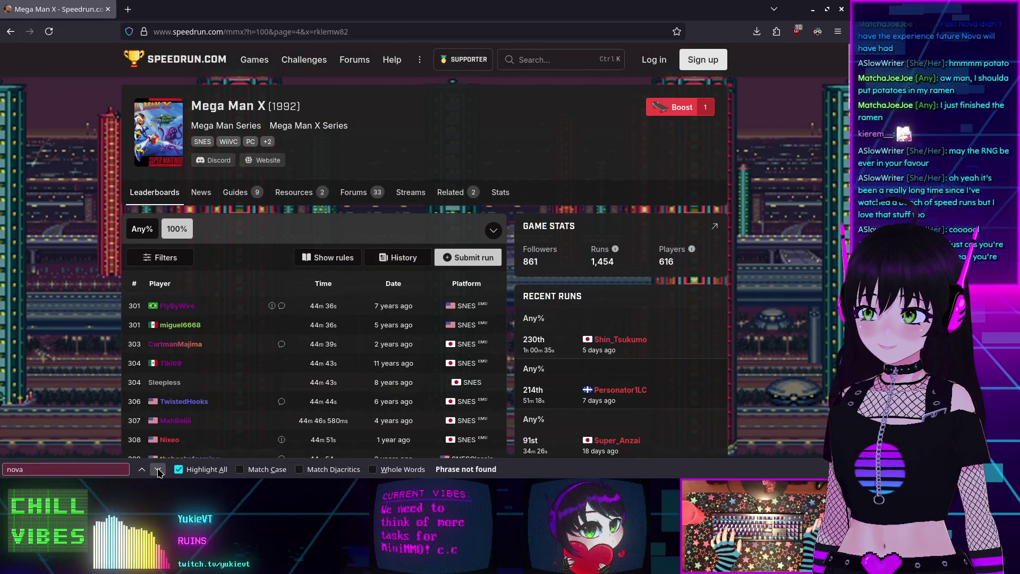
pyautogui.scroll(-20, 178, 300)
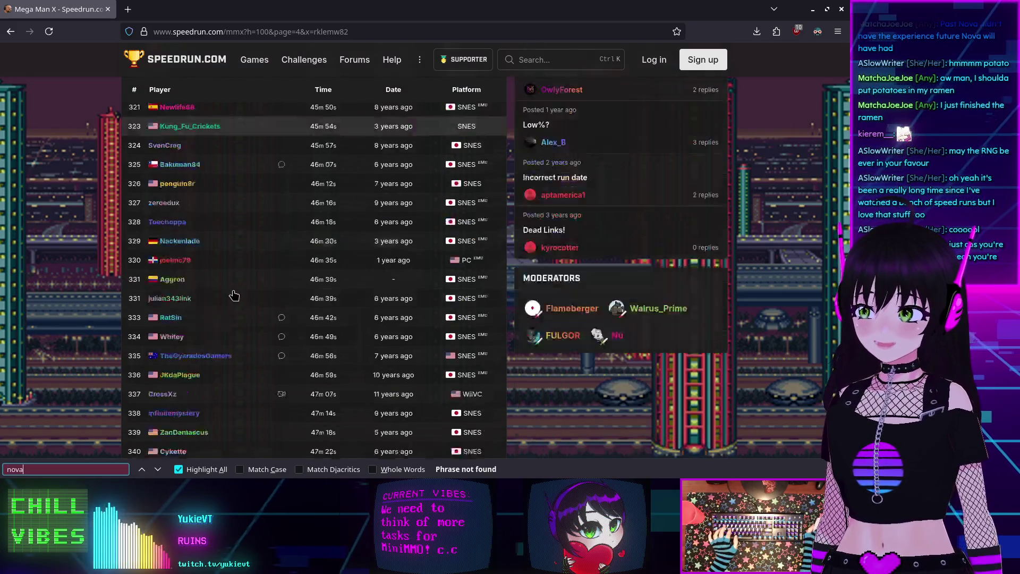
pyautogui.scroll(-10, 240, 300)
pyautogui.click(478, 232)
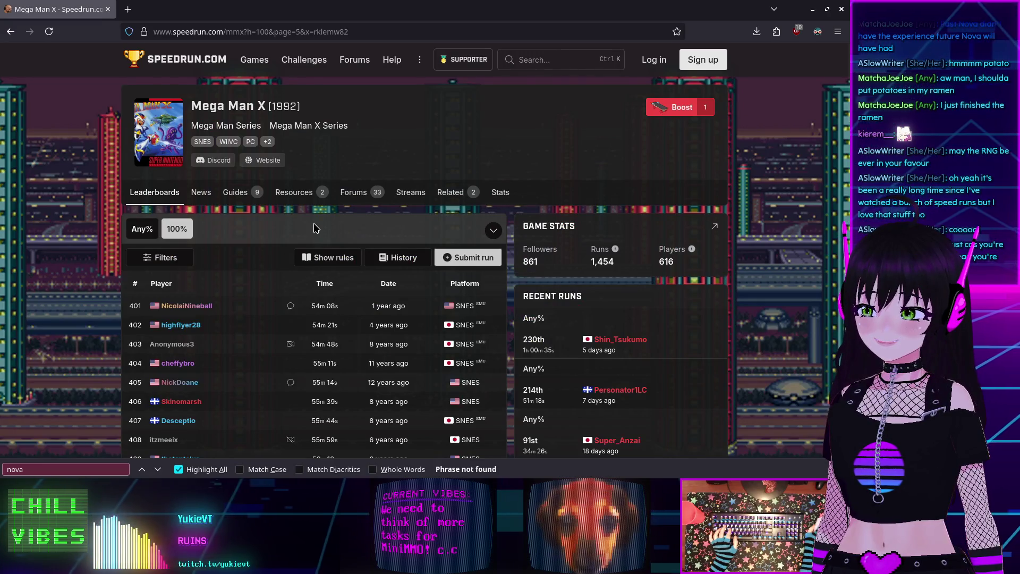
pyautogui.press('Return')
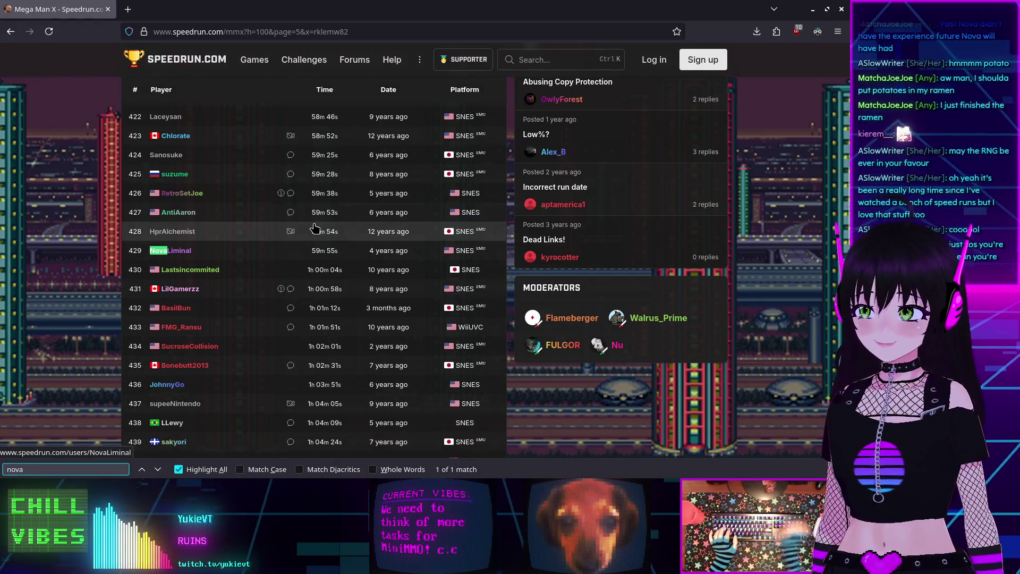
pyautogui.moveTo(179, 256)
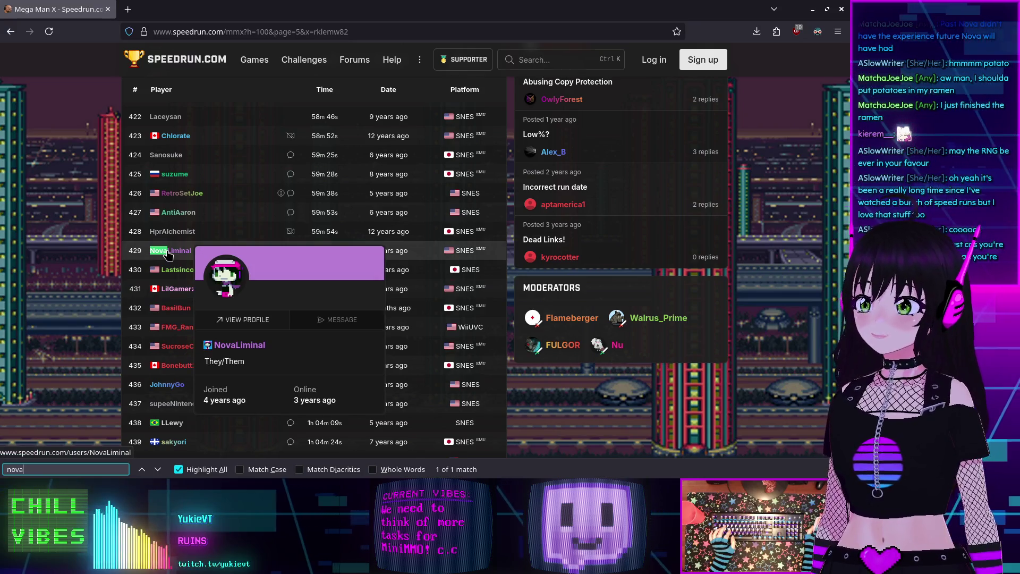
pyautogui.click(167, 256)
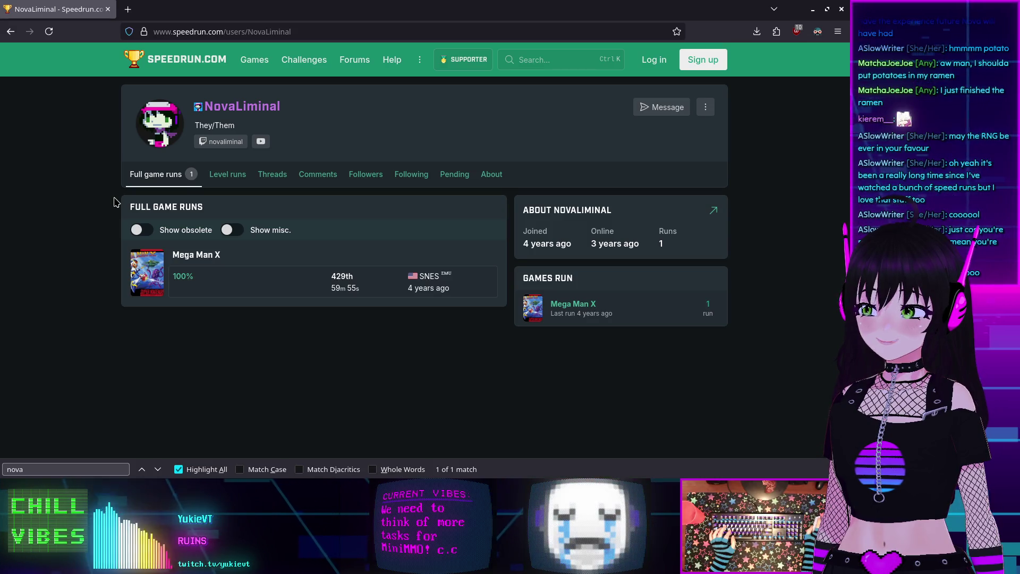
# Look over the speedrun.com runner profile, then close Firefox to return to the Godot editor
pyautogui.click(201, 32)
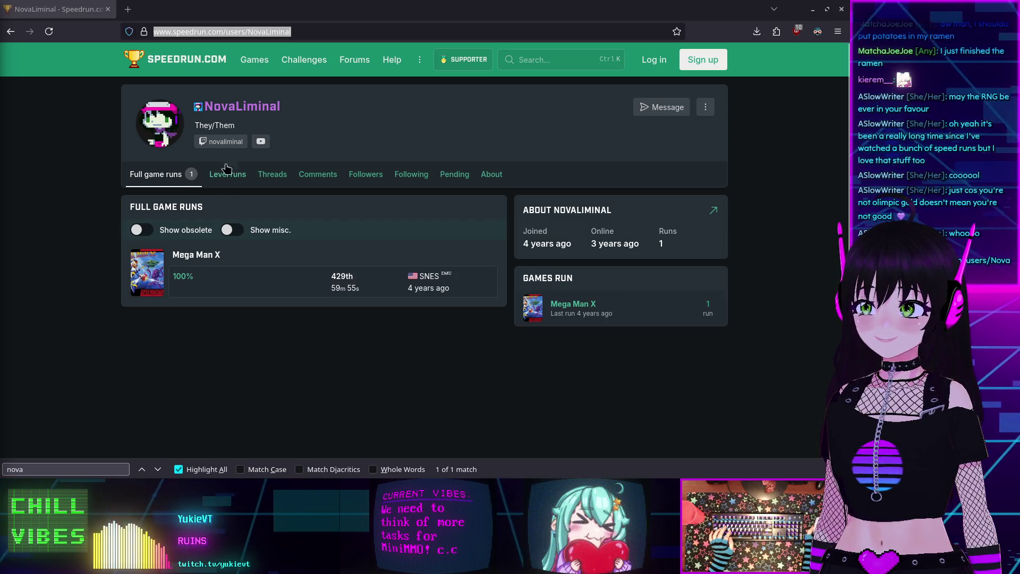
pyautogui.moveTo(196, 125); pyautogui.dragTo(234, 124)
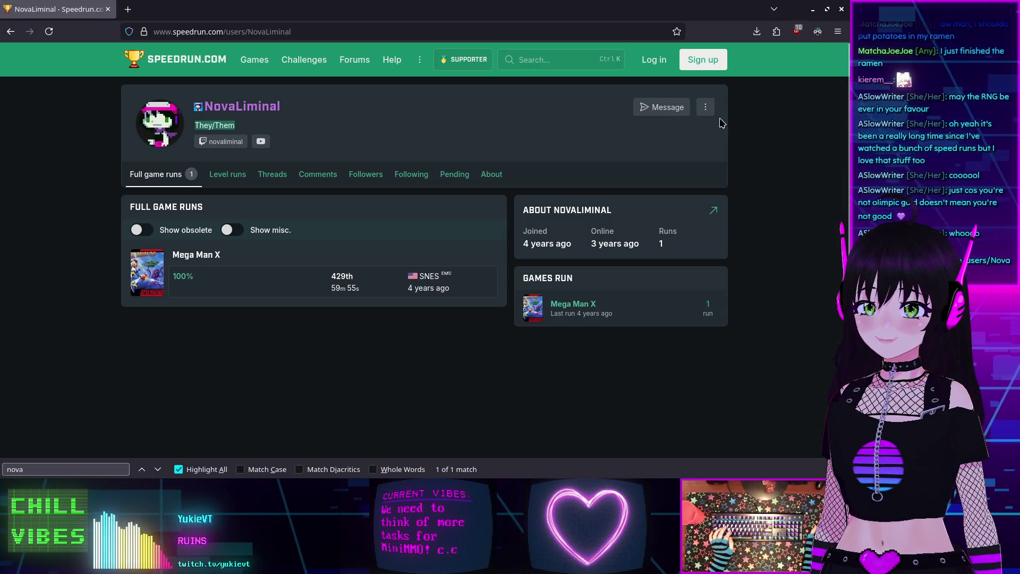
pyautogui.click(705, 107)
pyautogui.click(705, 106)
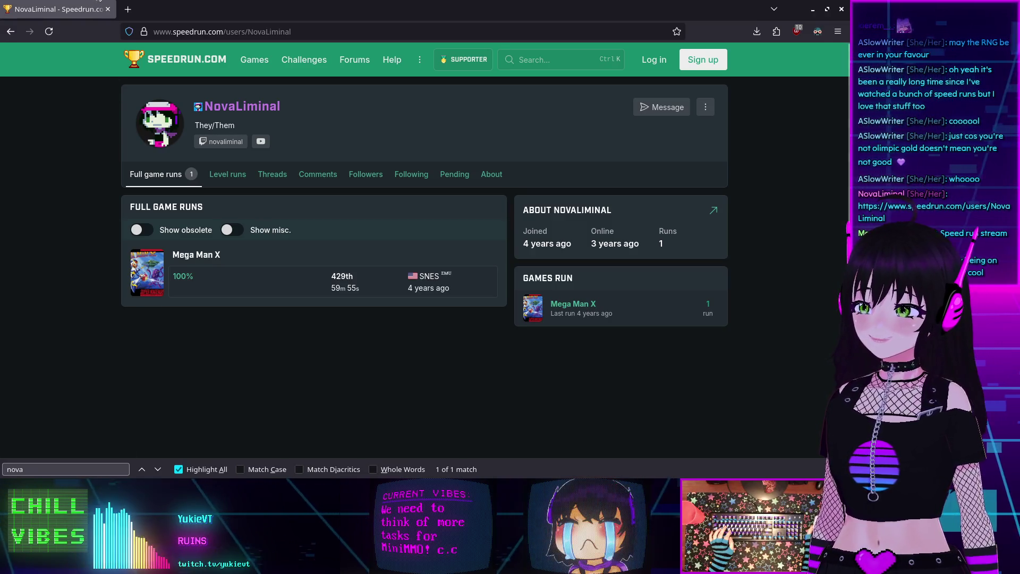
pyautogui.click(108, 10)
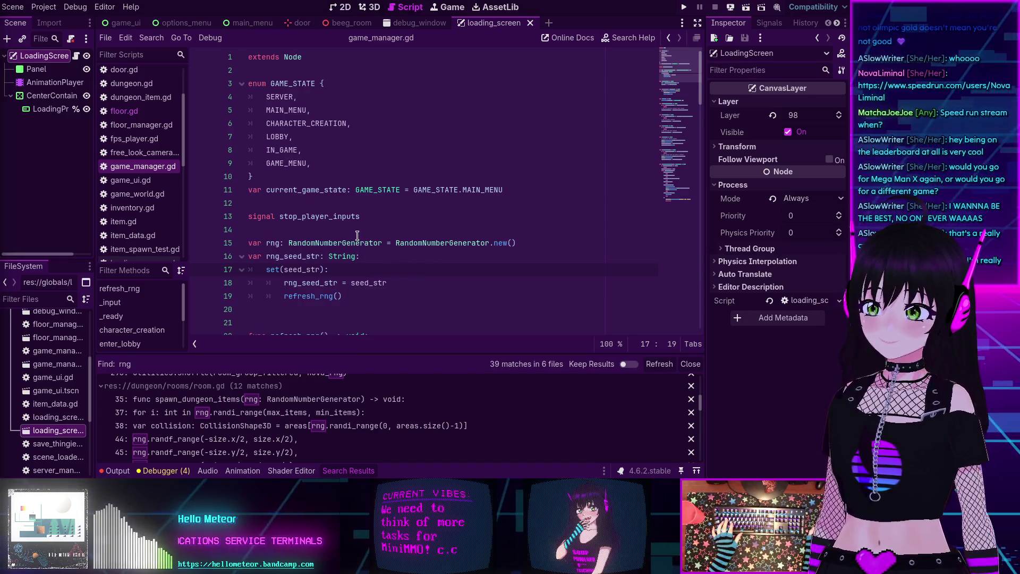
# Inspect the rng declaration around lines 13–15 of game_manager.gd, then switch back to the Mega Man X leaderboard
pyautogui.click(367, 221)
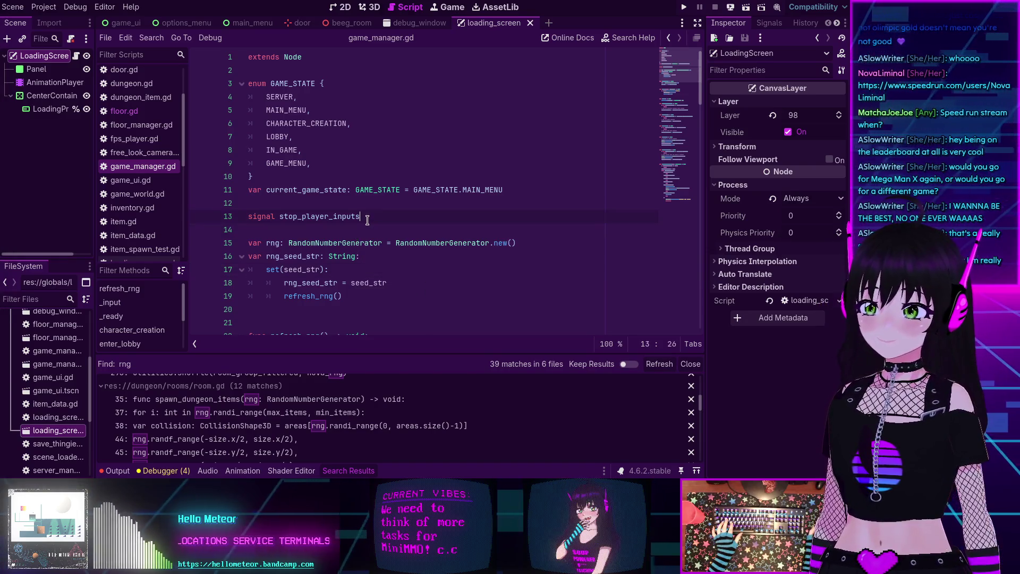
pyautogui.click(387, 240)
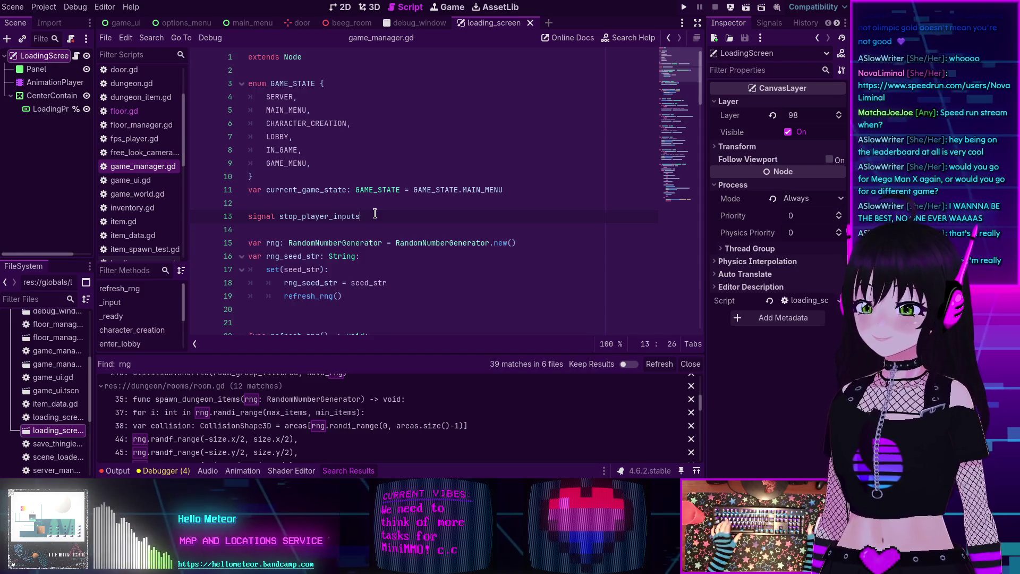
pyautogui.scroll(-3, 375, 213)
pyautogui.scroll(2, 374, 213)
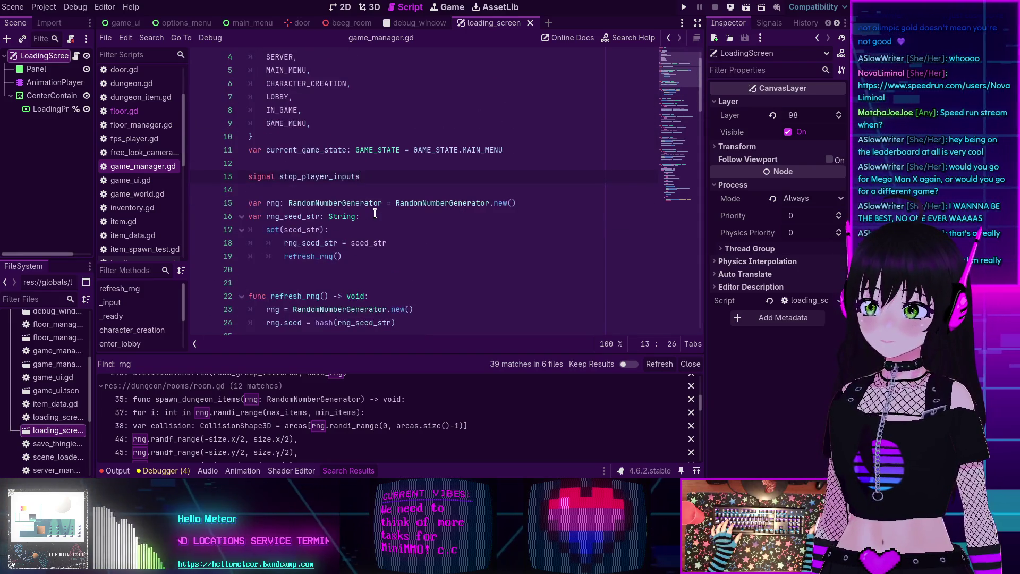
pyautogui.press('Down')
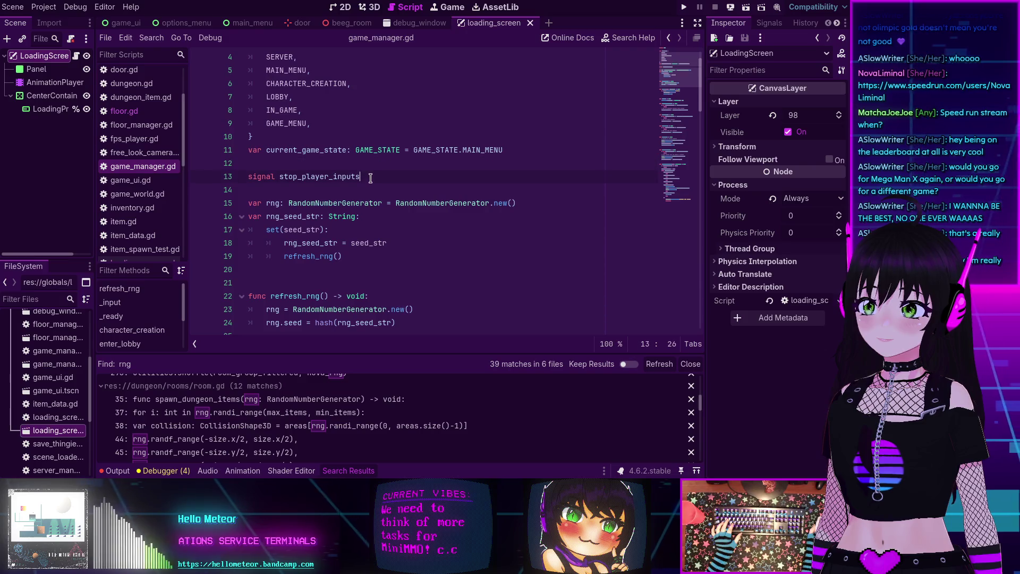
pyautogui.click(368, 188)
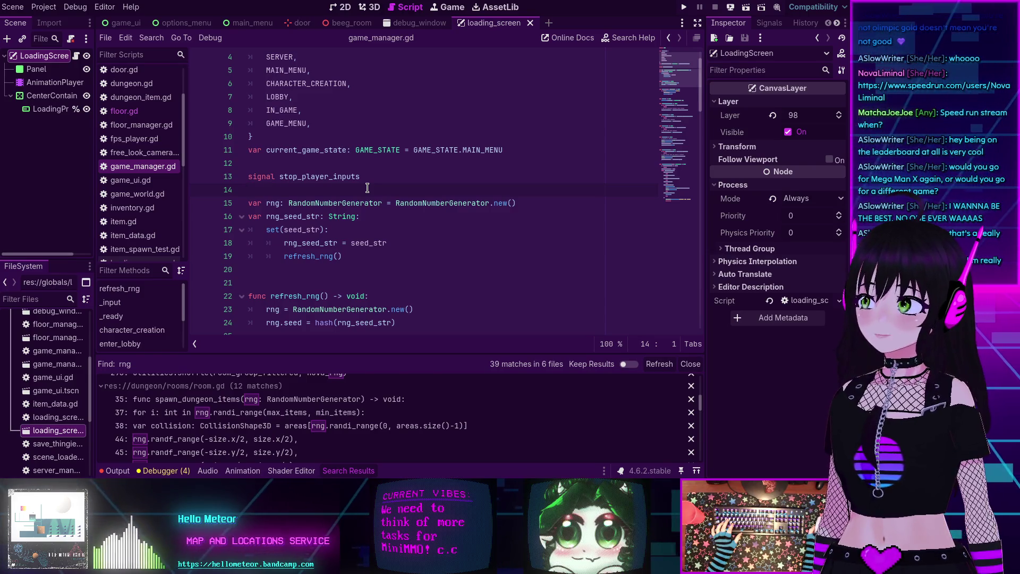
pyautogui.scroll(-5, 366, 188)
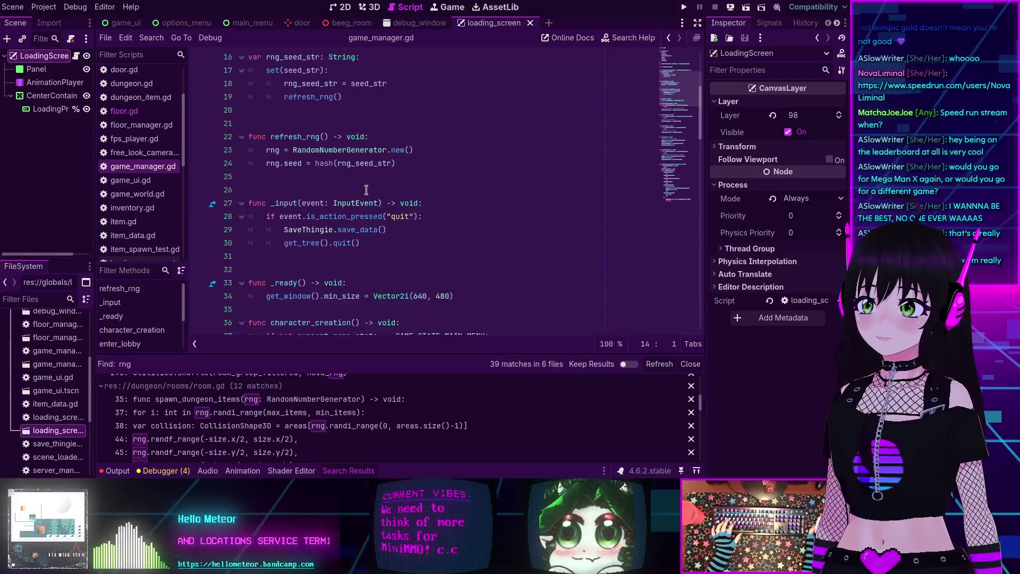
pyautogui.scroll(3, 365, 189)
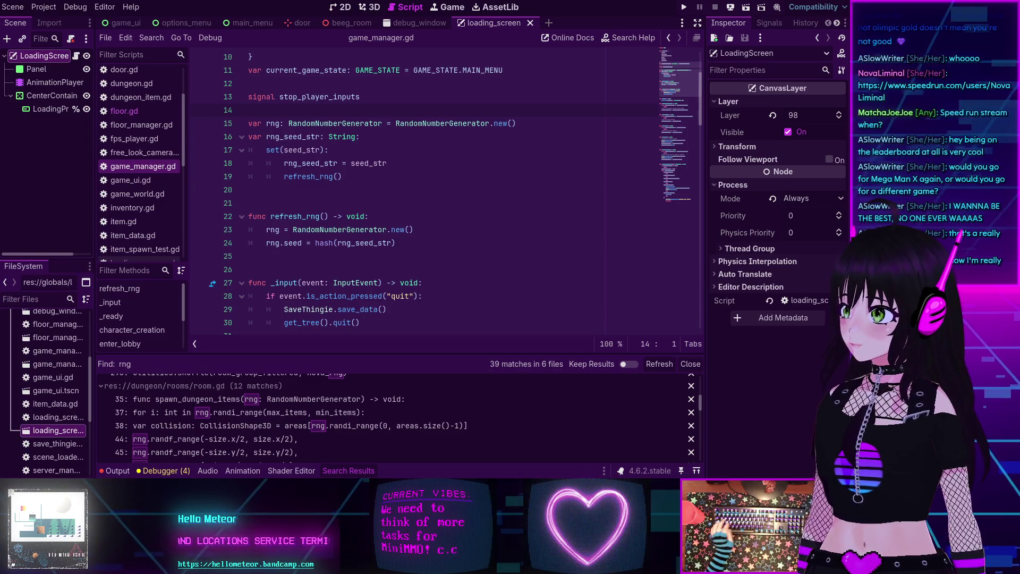
pyautogui.hotkey('alt', 'Tab')
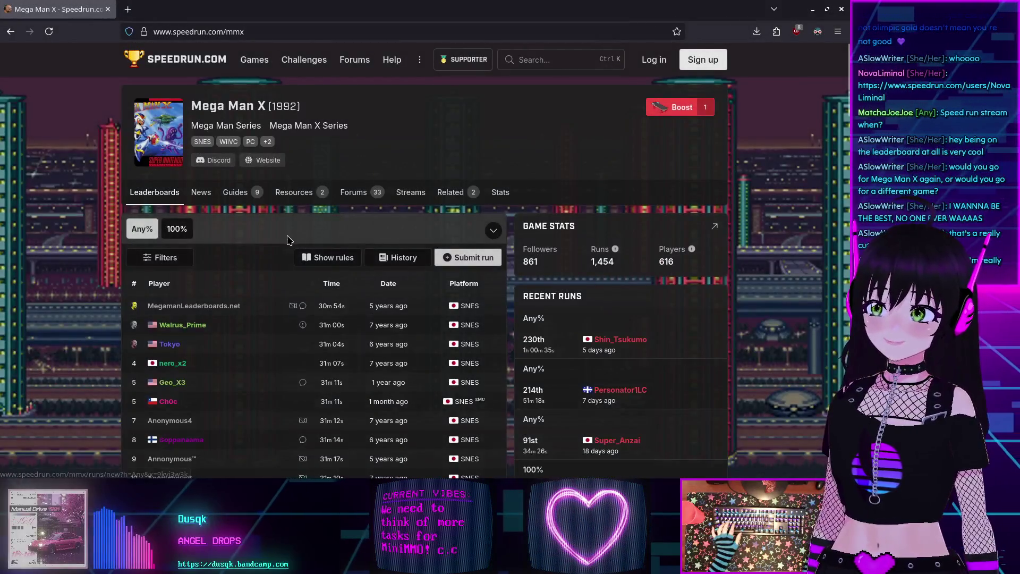
# Show the Mega Man X 100% category leaderboard and scroll through its runs
pyautogui.scroll(-5, 298, 260)
pyautogui.scroll(3, 300, 259)
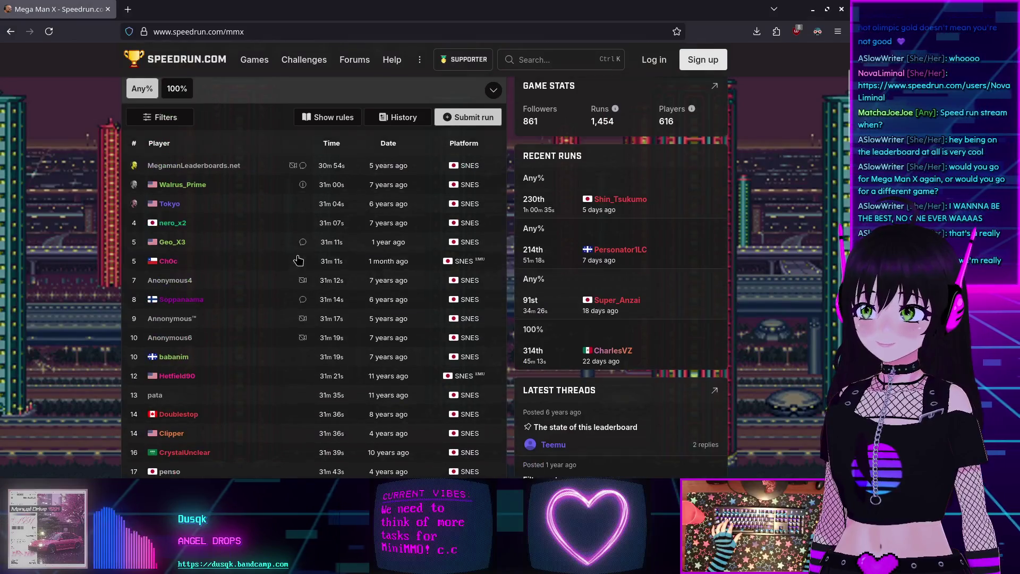
pyautogui.click(169, 96)
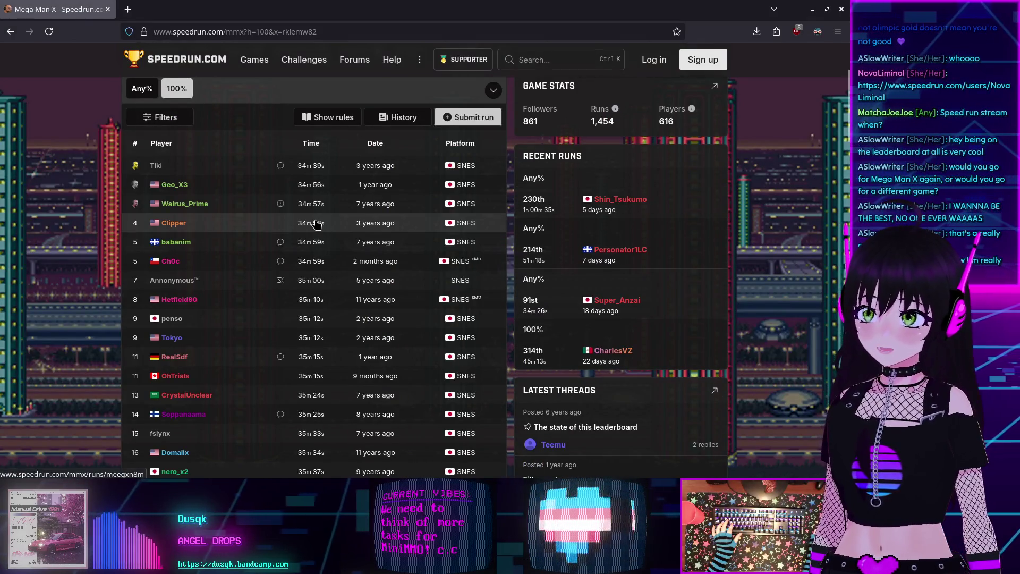
pyautogui.scroll(-20, 316, 223)
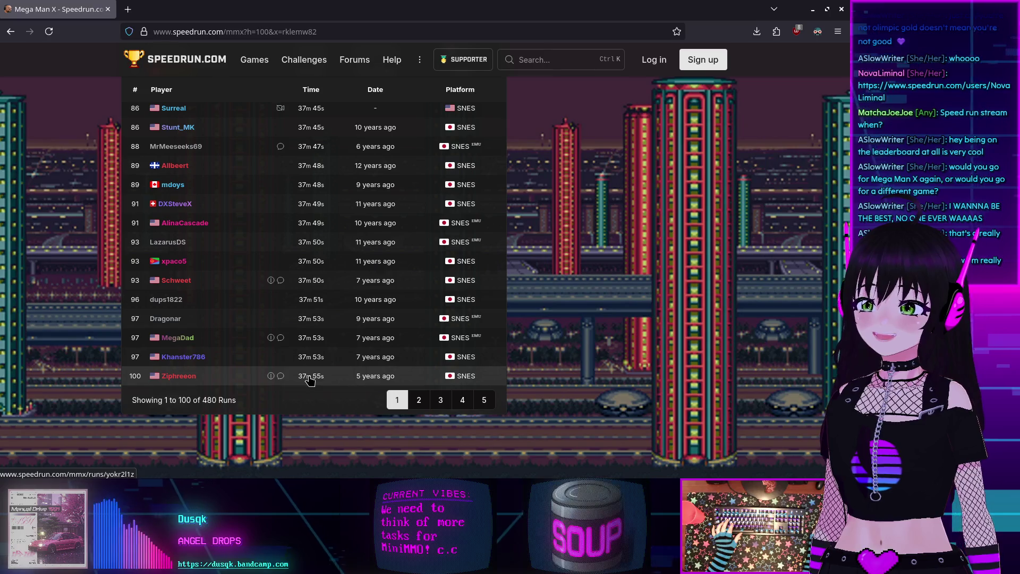
pyautogui.scroll(20, 314, 379)
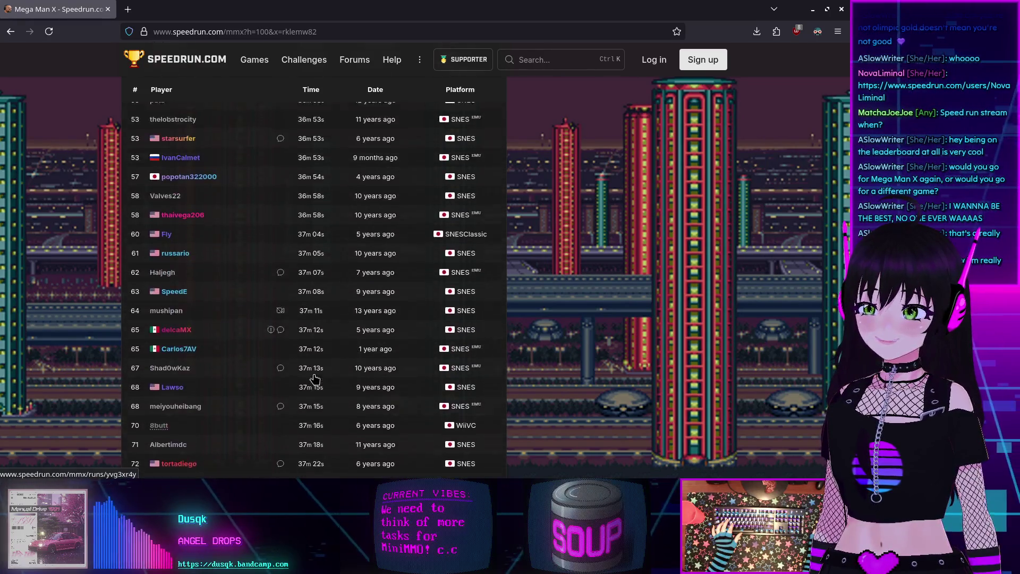
pyautogui.scroll(10, 314, 379)
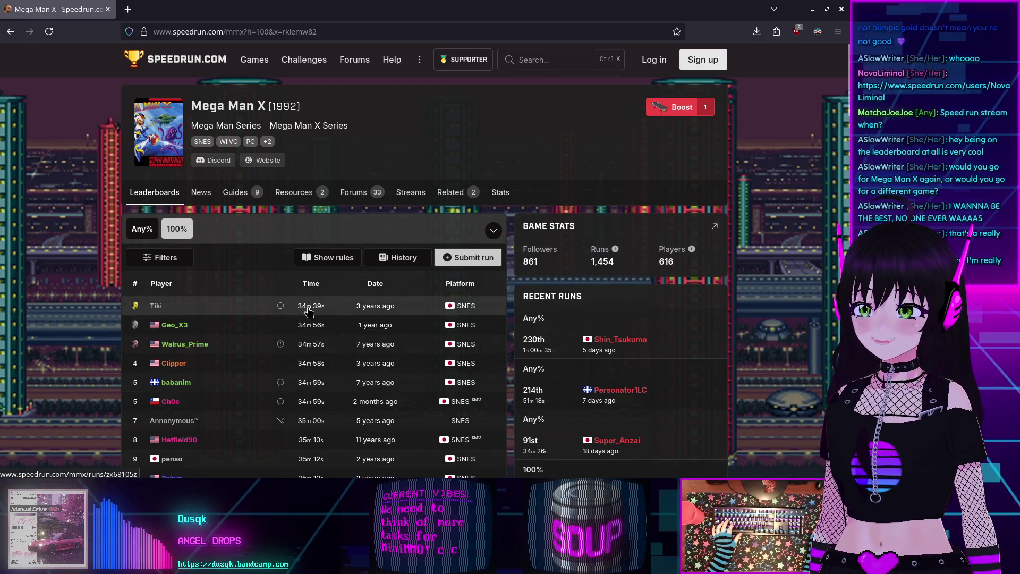
# Browse the second page of 100% runs, then close the browser to return to Godot
pyautogui.scroll(-20, 307, 311)
pyautogui.scroll(-9, 307, 311)
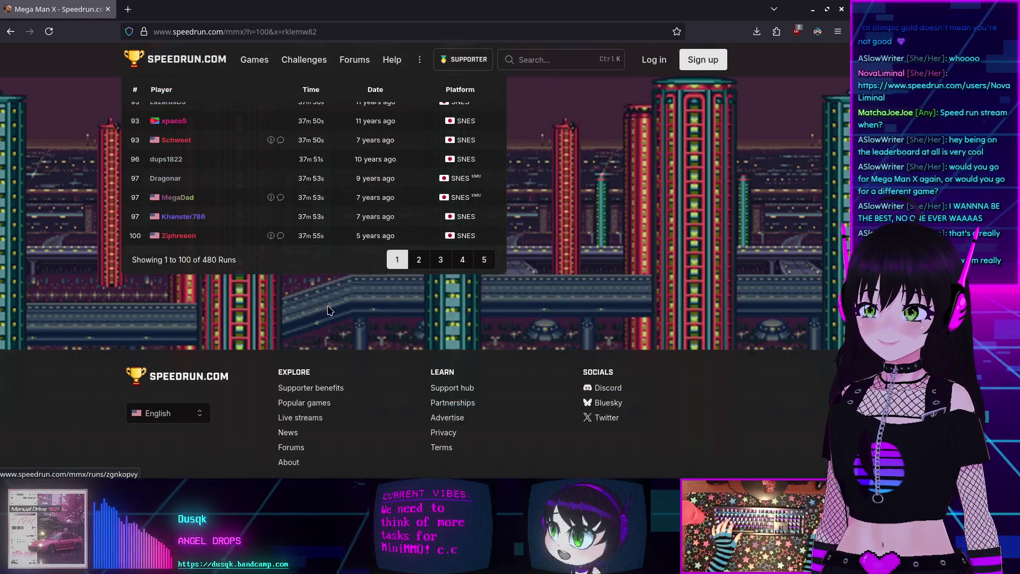
pyautogui.click(422, 258)
pyautogui.scroll(-20, 225, 244)
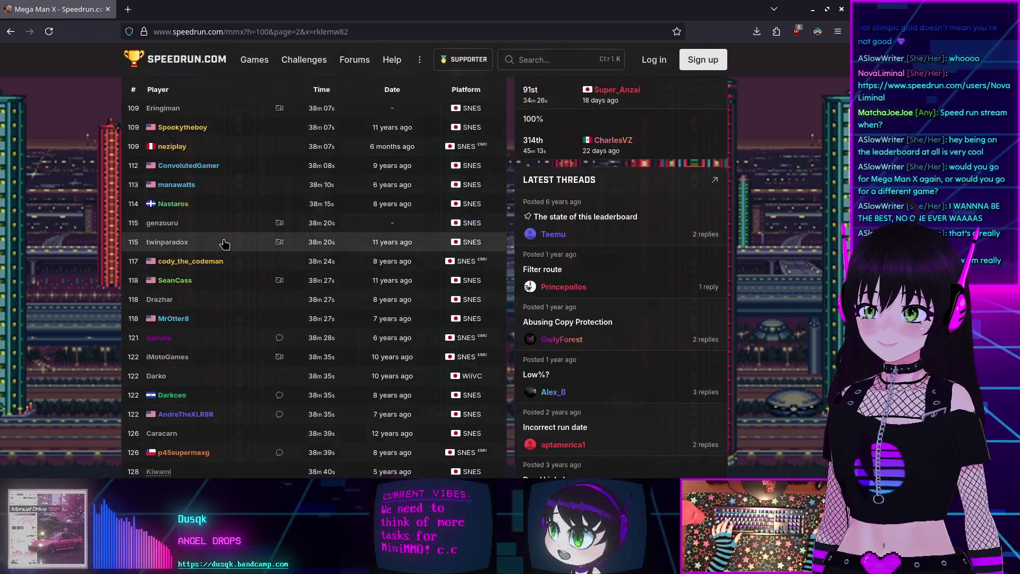
pyautogui.scroll(-10, 224, 244)
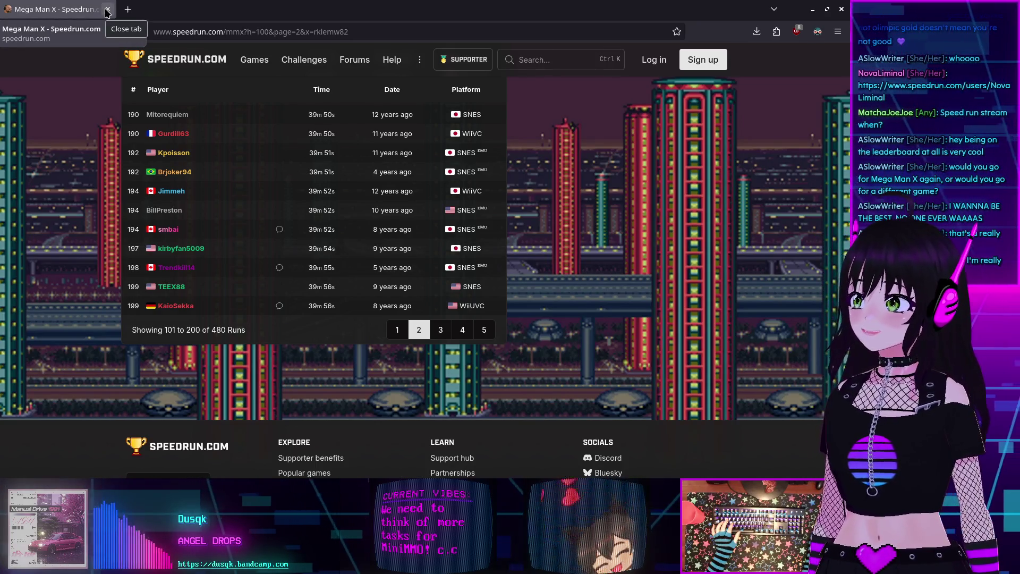
pyautogui.click(107, 10)
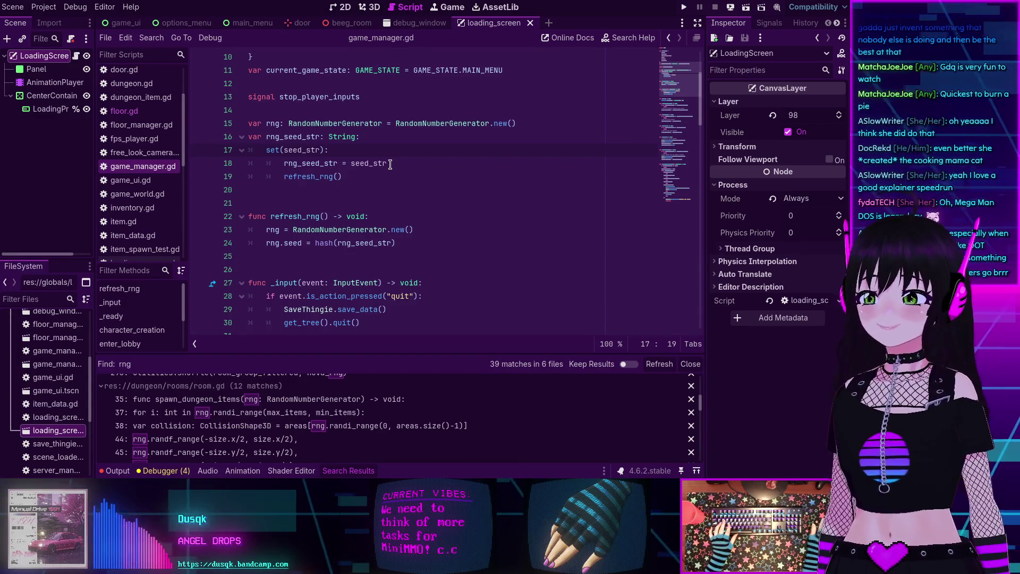
# Place the insertion point on blank line 21 of game_manager.gd
pyautogui.click(396, 204)
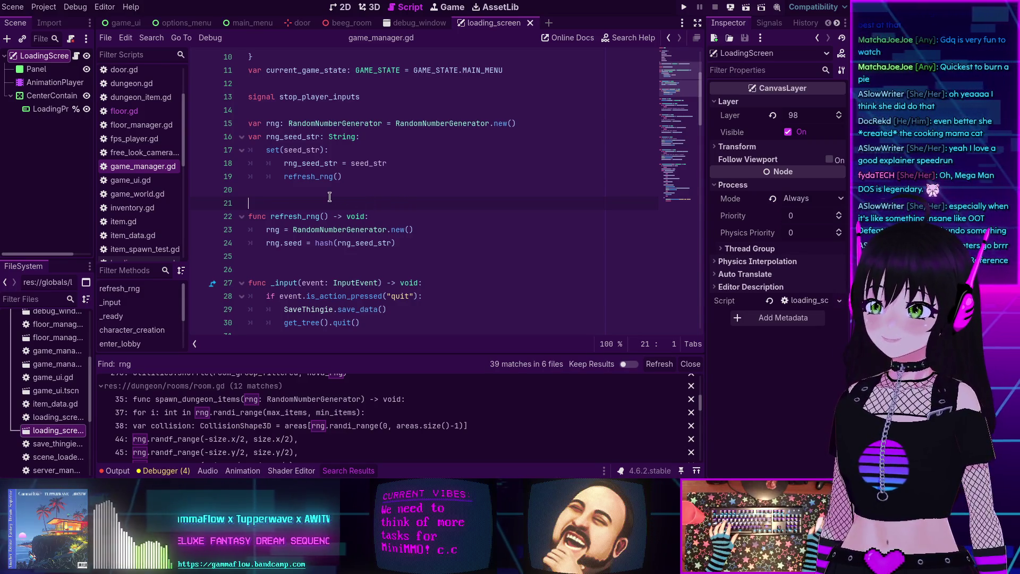
pyautogui.scroll(-3, 329, 197)
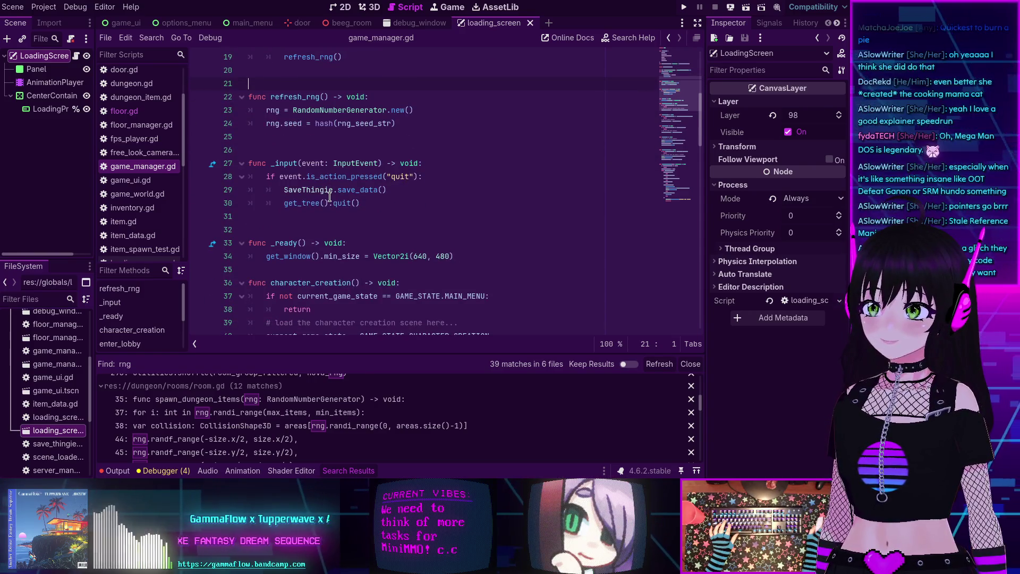